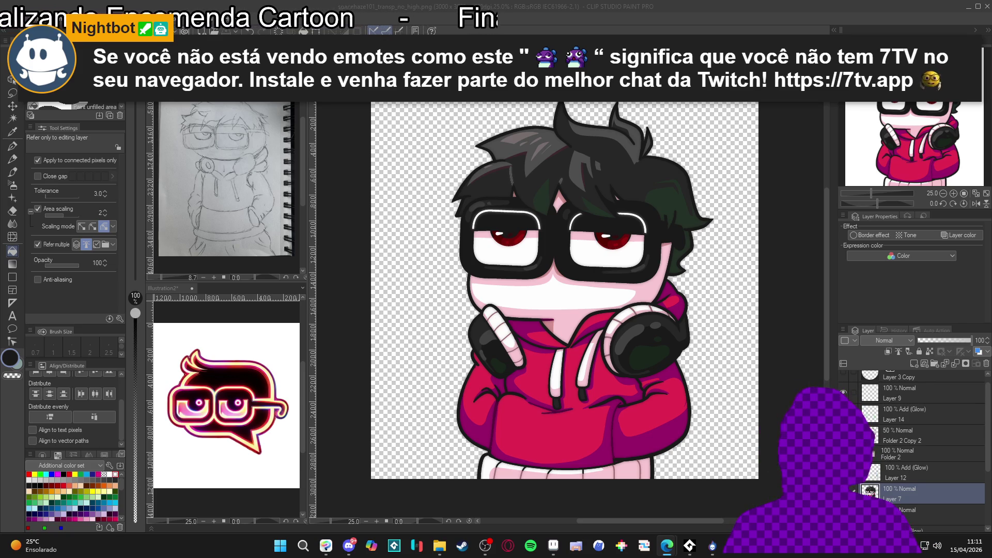
Switch away from Clip Studio Paint to the desktop with the AudioTitan console showing.
key("alt+Tab")
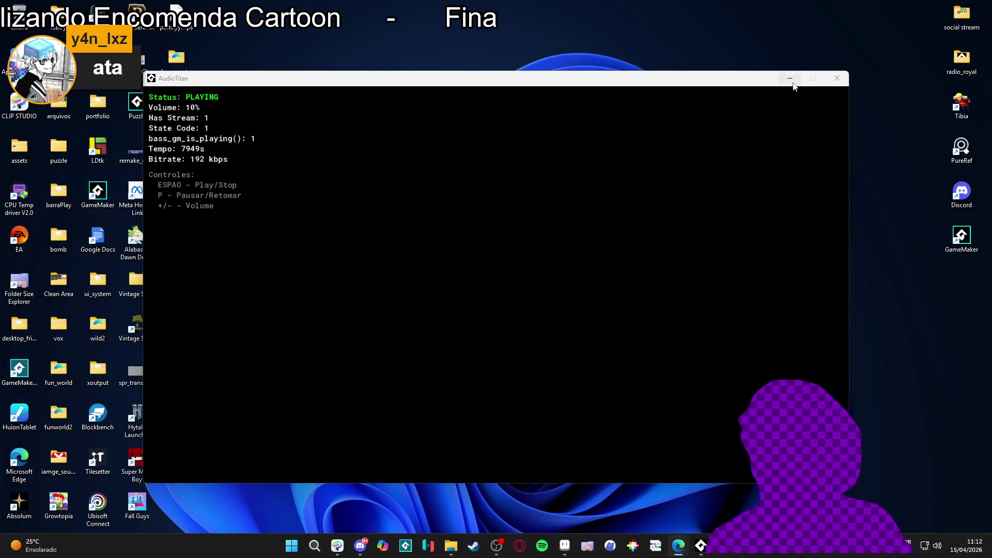
Minimize the AudioTitan console and bring up the 05_Extra particle folder.
left_click(790, 78)
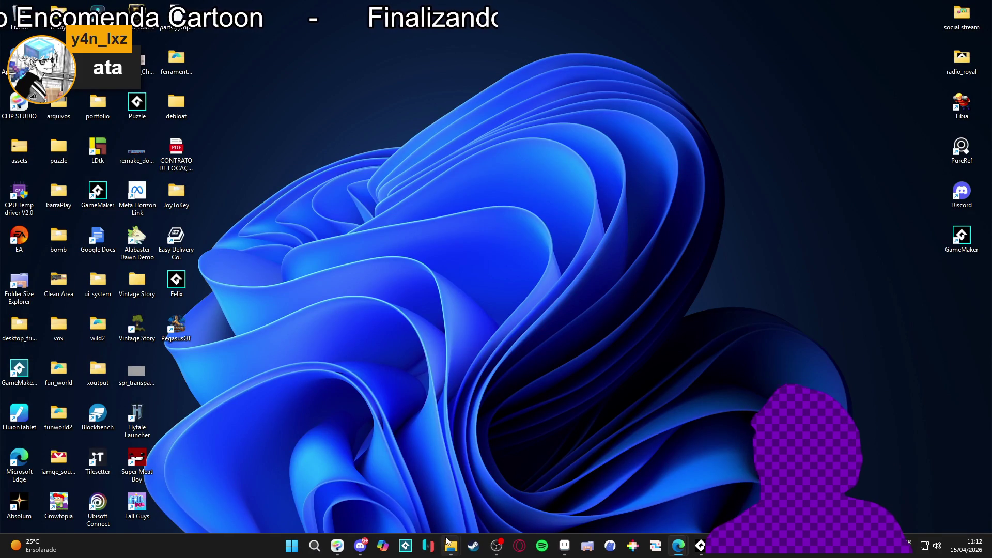
mouse_move(445, 538)
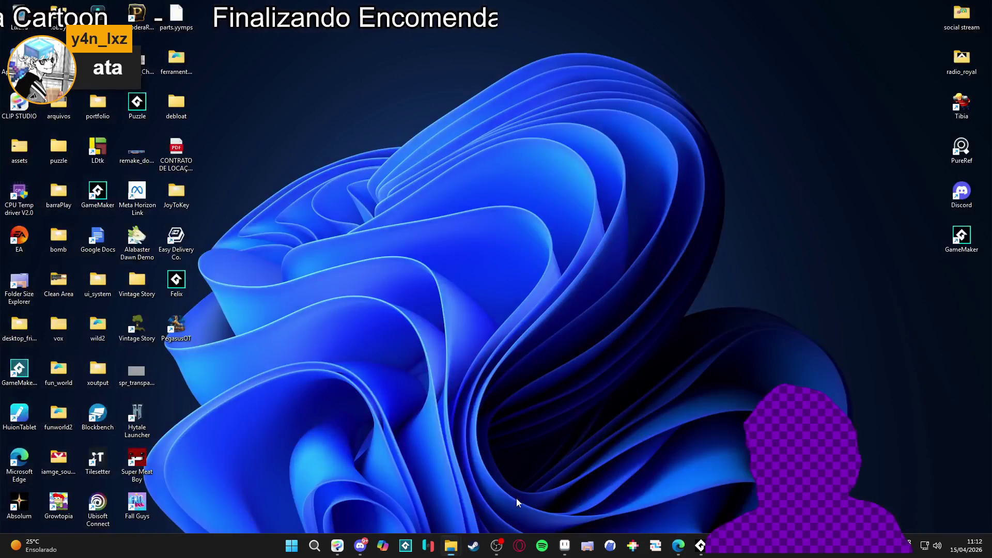
key("alt+Tab")
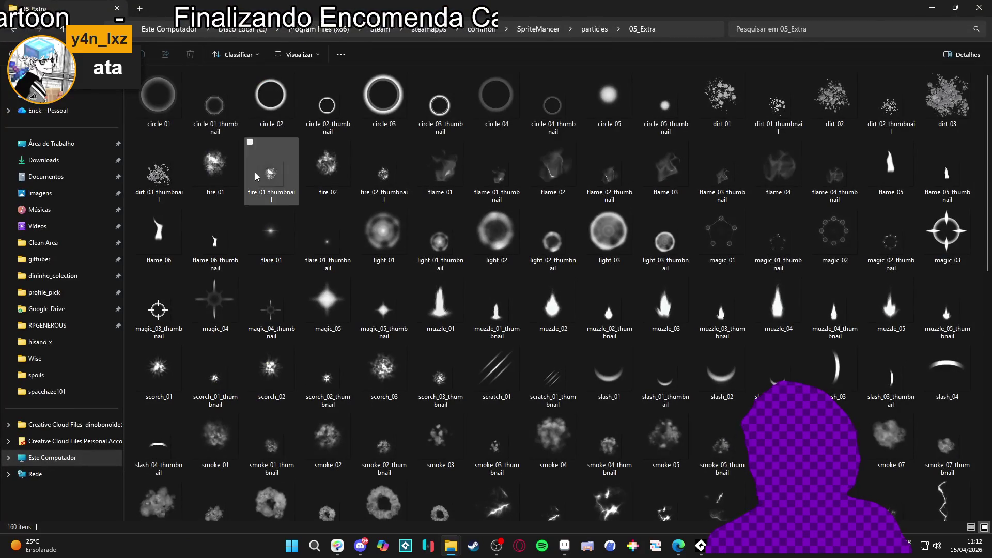
Hide the 05_Extra window and restore the particle folder window from the taskbar.
left_click(450, 546)
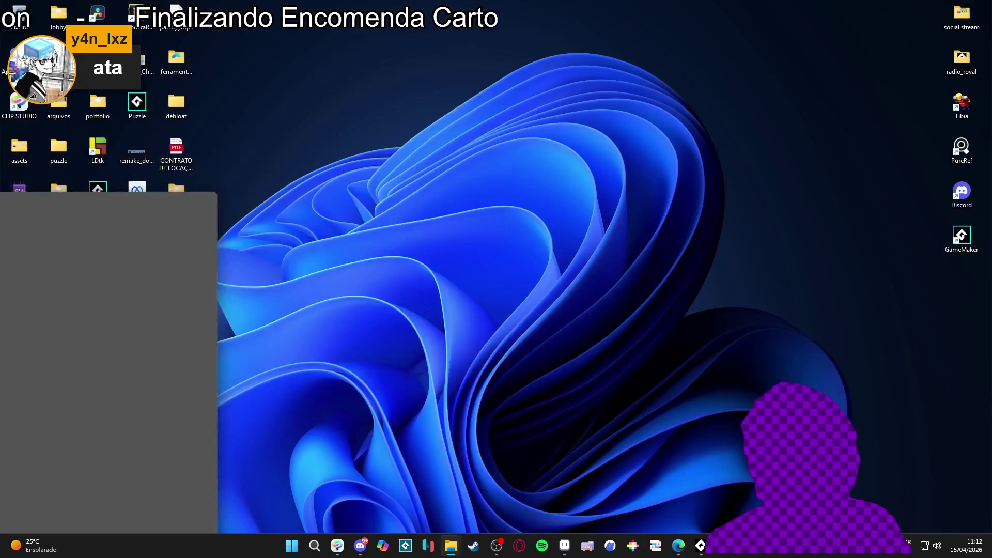
mouse_move(452, 542)
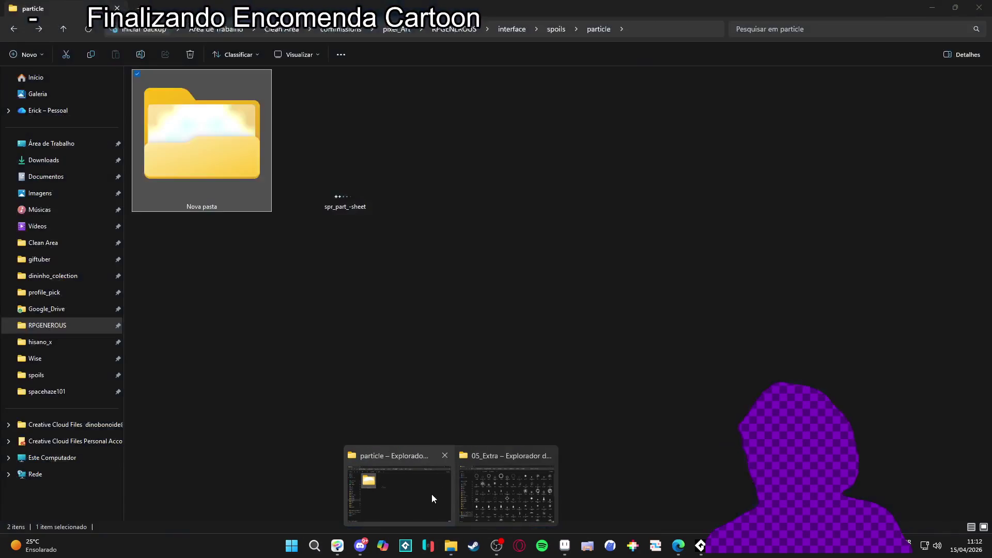
left_click(432, 494)
Open Nova pasta and rename circle_1 to circle_01.
double_click(218, 186)
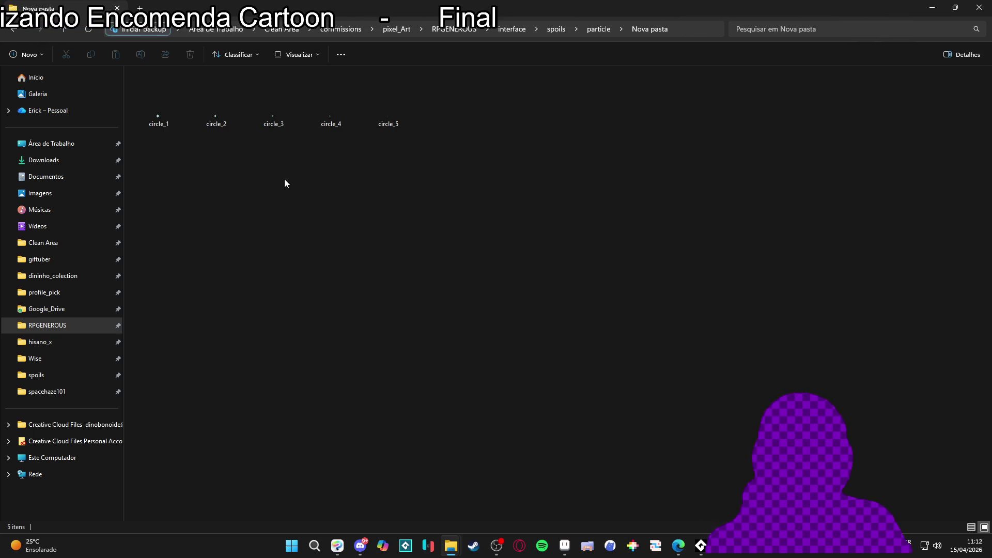
left_click(163, 101)
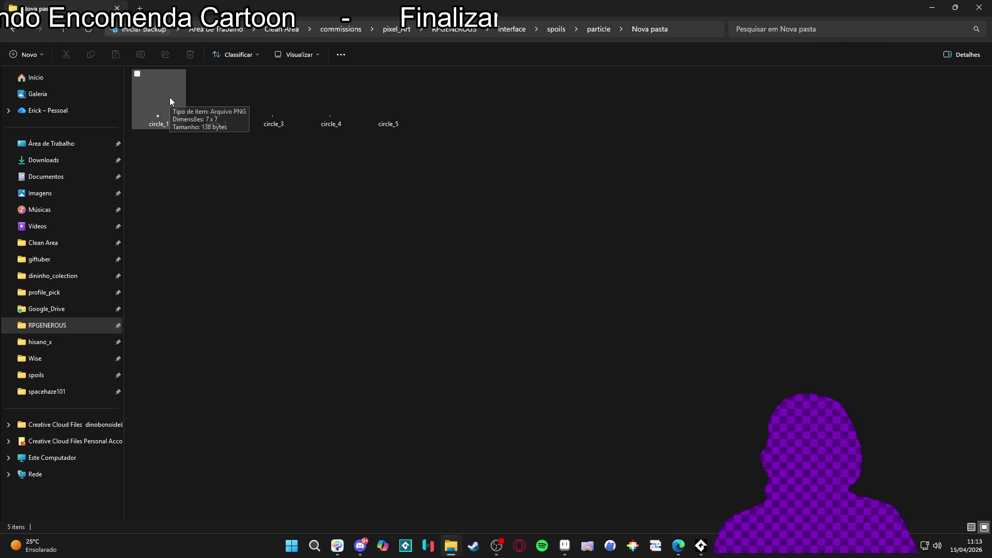
key("F2")
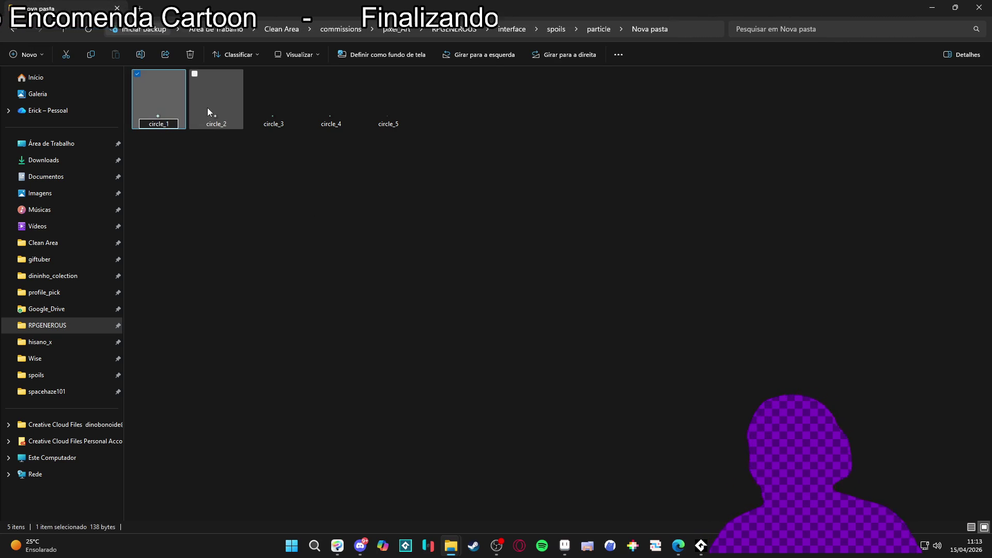
key("Left")
type("0")
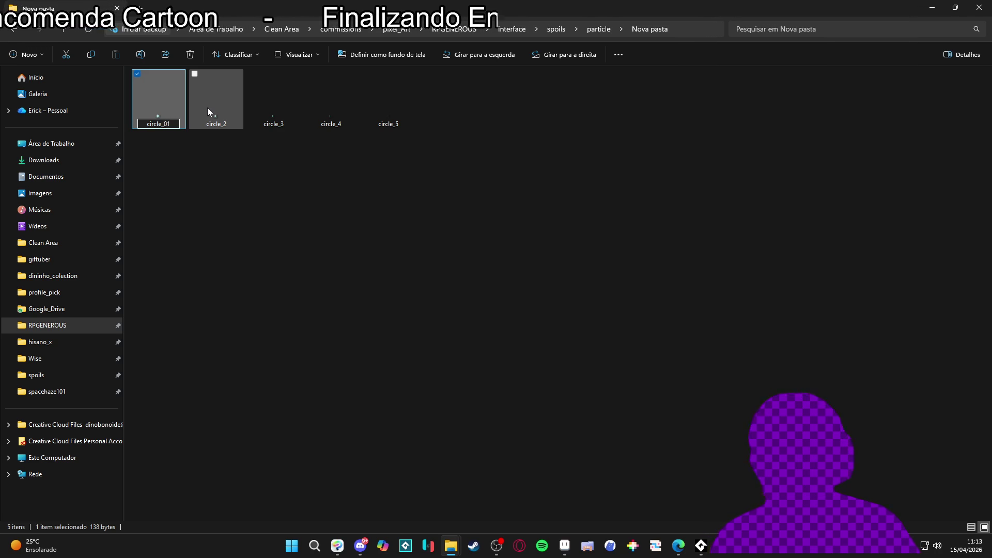
left_click(208, 112)
Rename circle_2 and circle_3 to circle_02 and circle_03.
key("F2")
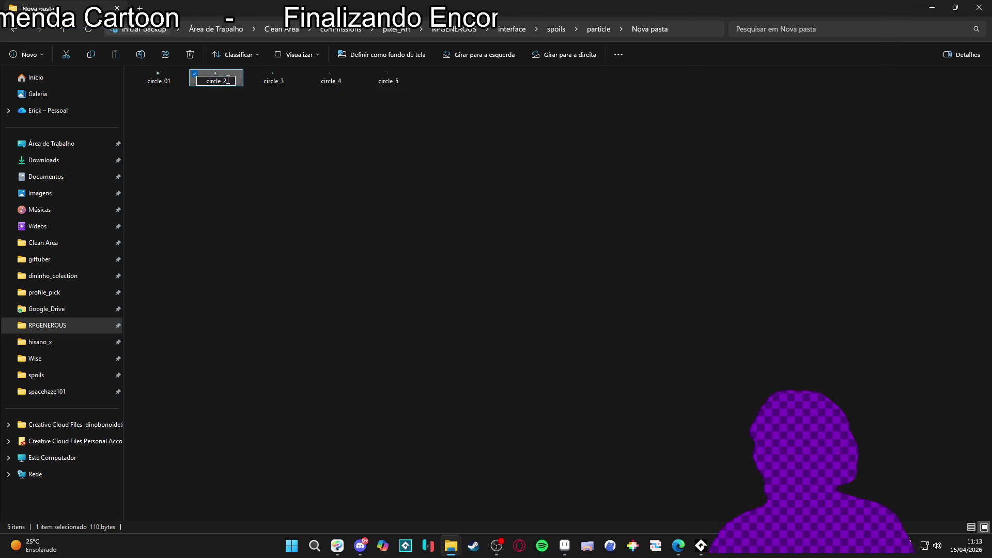
key("Left")
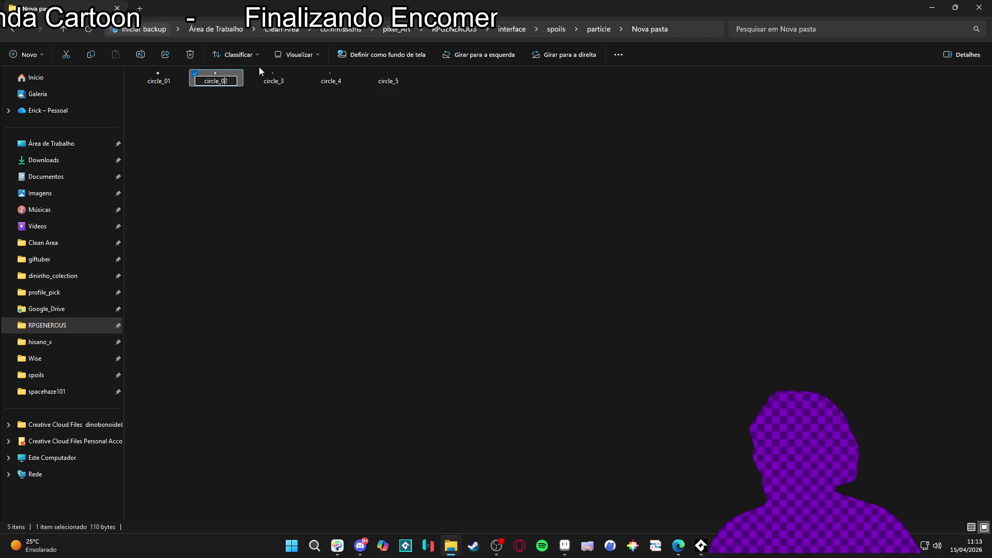
type("0")
left_click(270, 77)
key("F2")
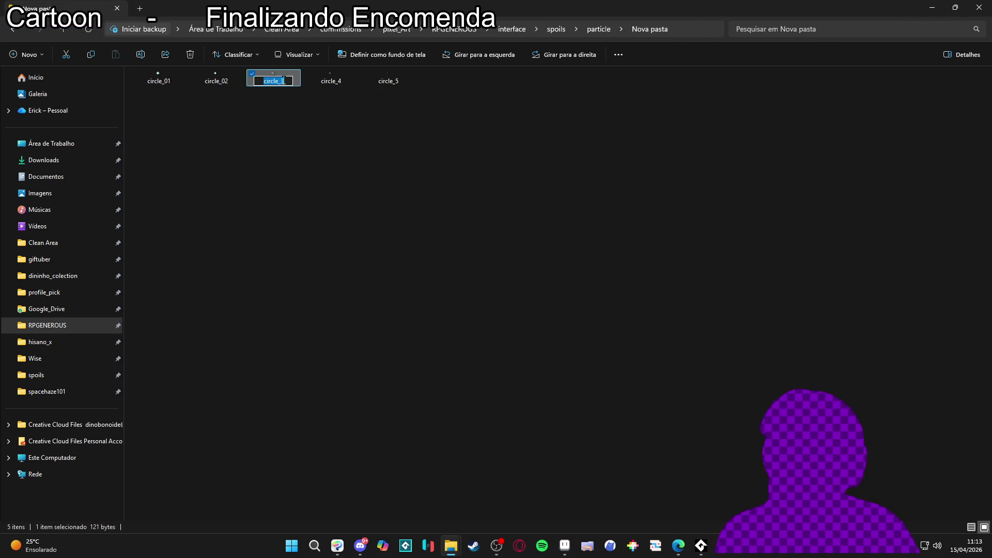
key("Left")
type("0")
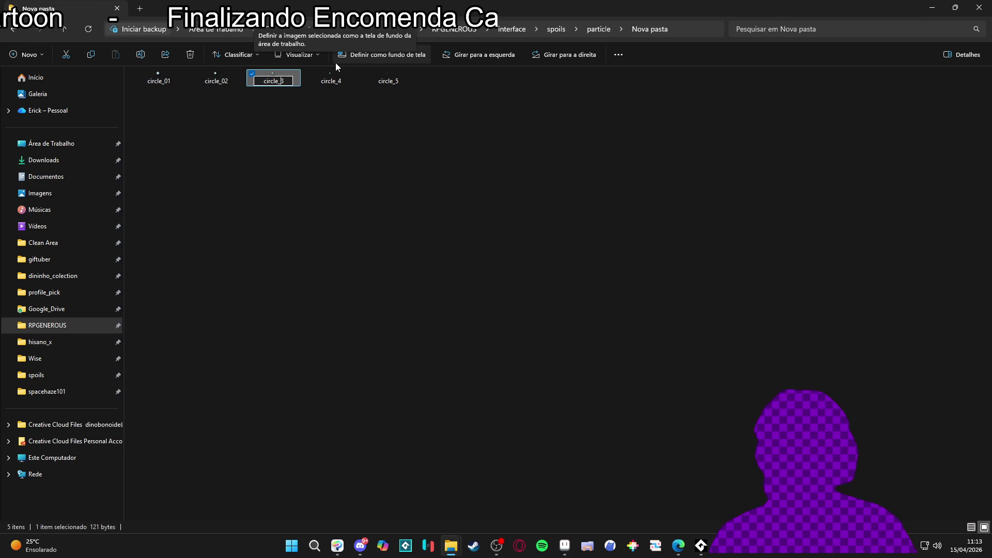
left_click(328, 79)
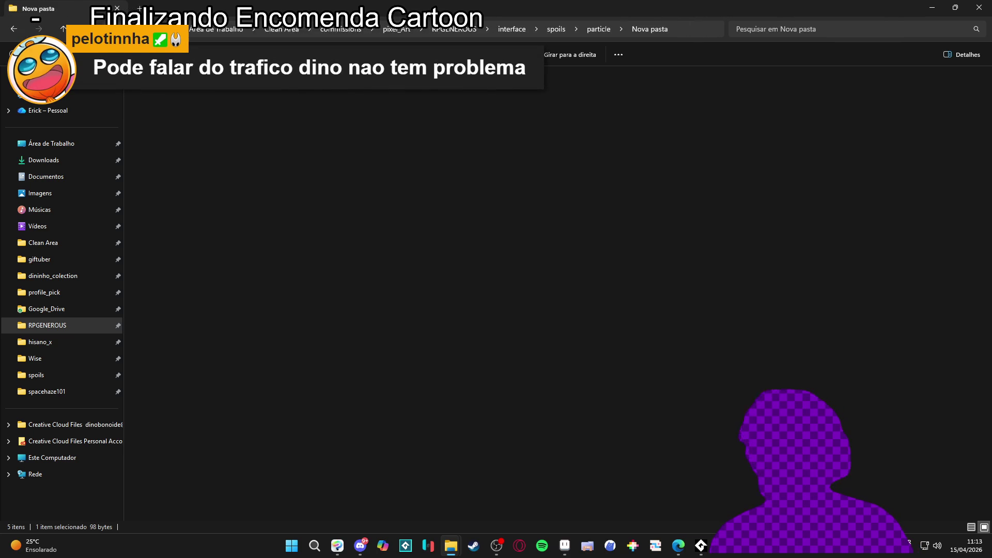
Select all five circle files and drag them to another location.
left_click(395, 89)
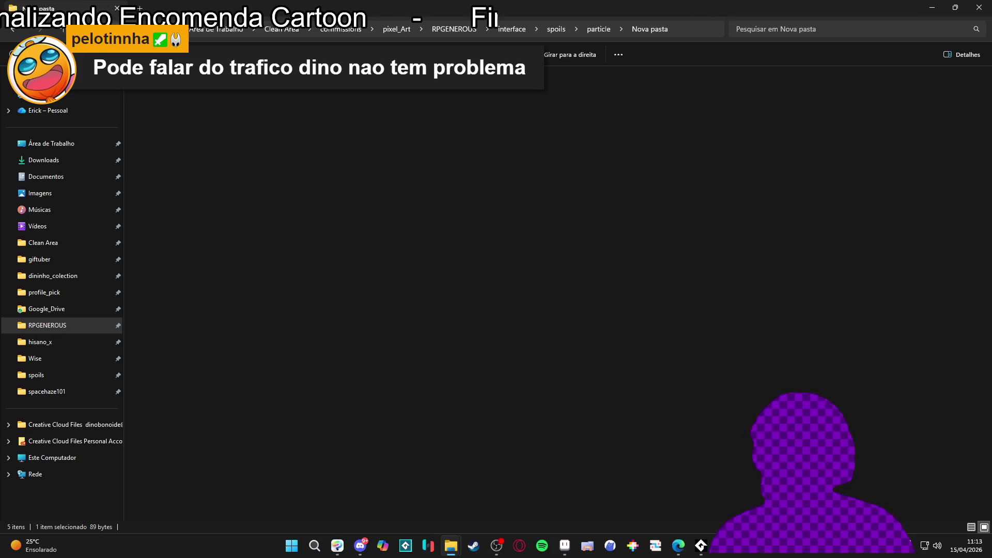
key("ctrl+a")
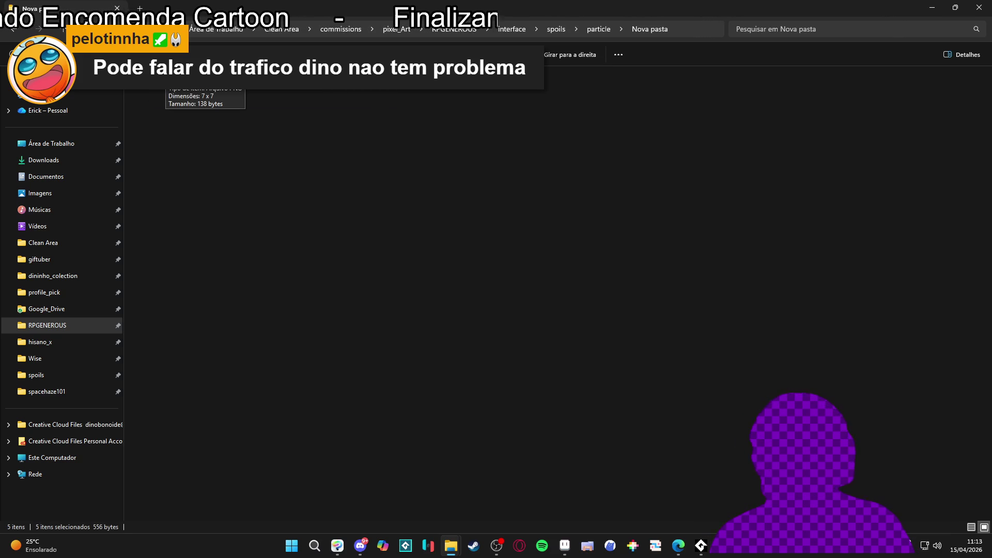
mouse_move(165, 77)
left_mouse_down()
mouse_move(141, 162)
mouse_move(155, 90)
mouse_move(268, 91)
left_mouse_up()
left_click(278, 87)
key("ctrl+a")
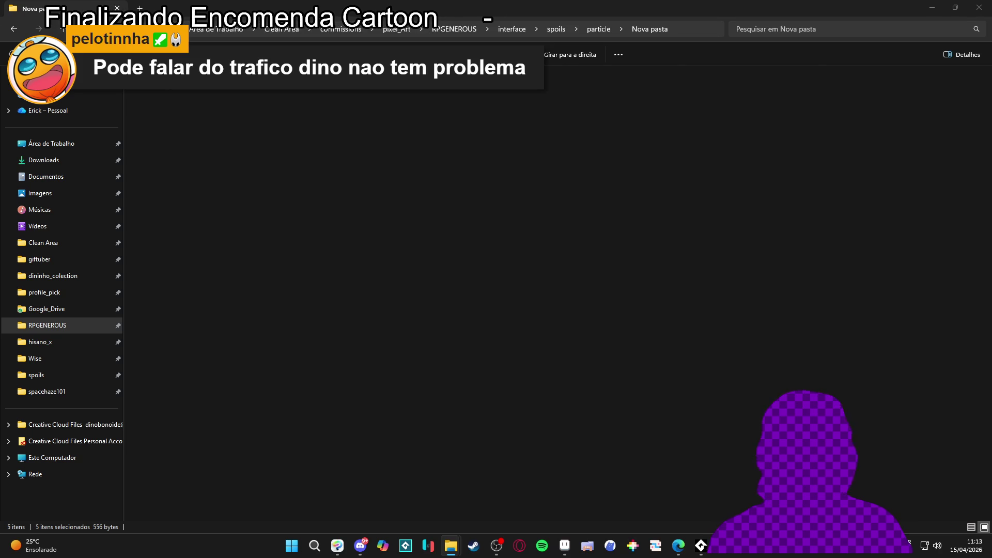
mouse_move(46, 83)
left_mouse_down()
mouse_move(19, 107)
mouse_move(20, 98)
mouse_move(109, 142)
left_mouse_up()
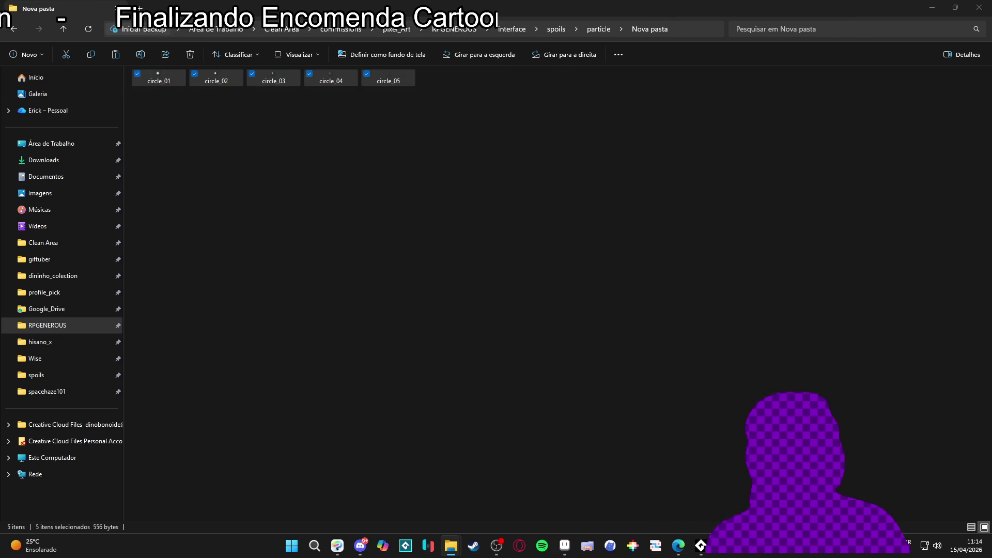
Clear the Nova pasta Explorer window away with Win+D to show the bare desktop.
key("alt+Tab")
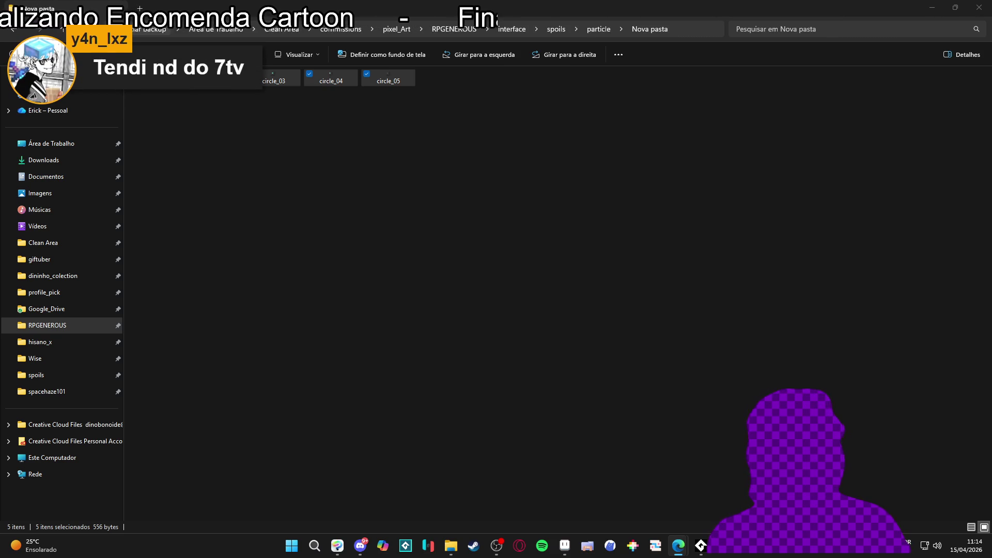
key("super+d")
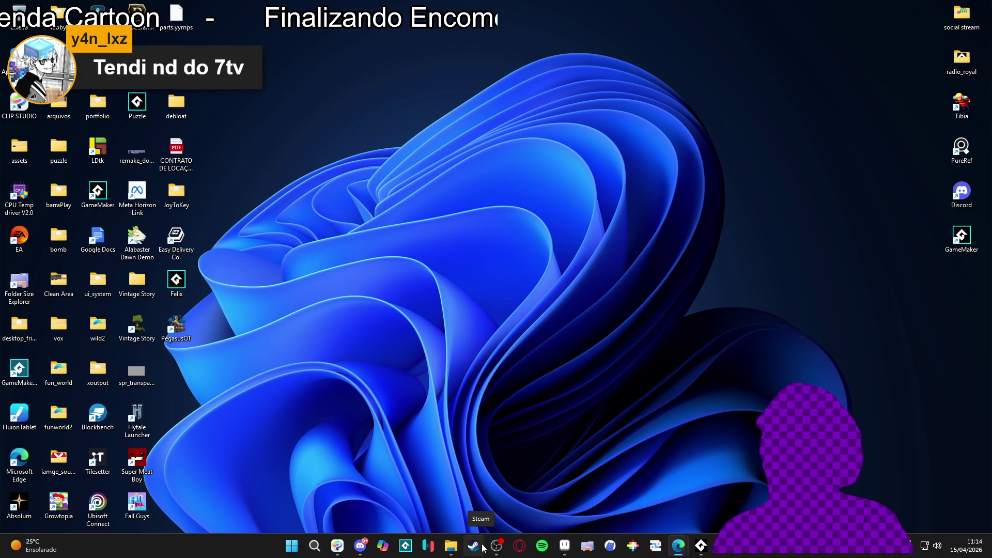
mouse_move(712, 552)
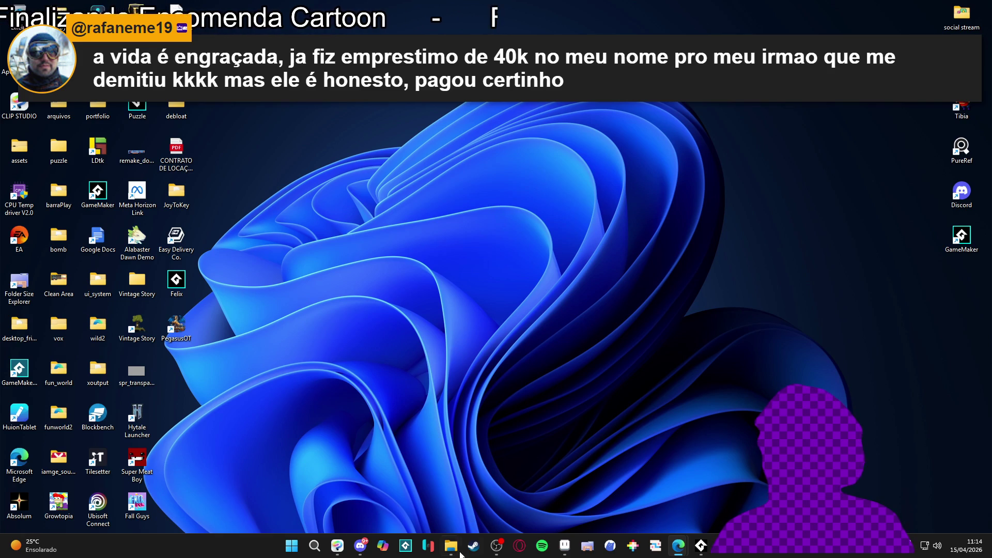
mouse_move(467, 545)
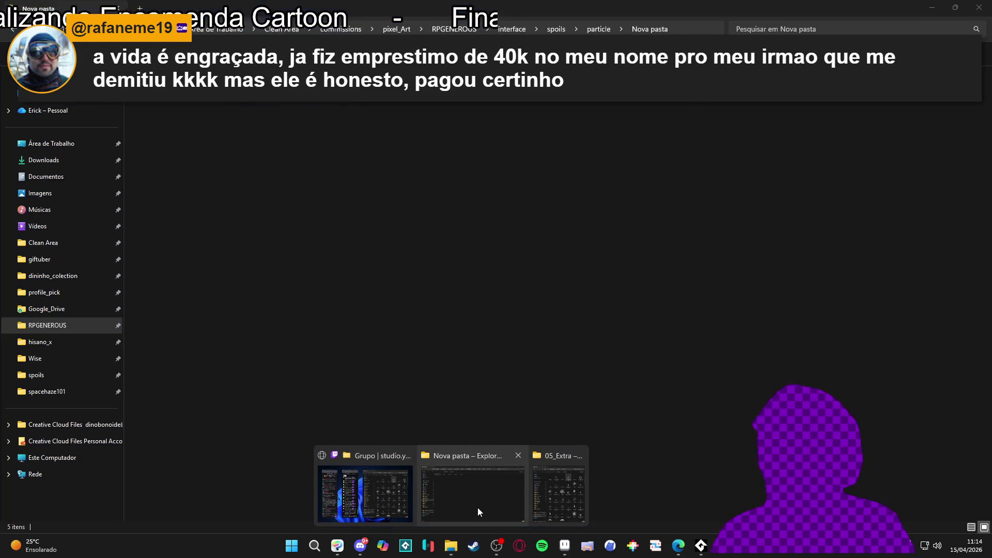
Restore the Nova pasta window with its five circle files and click among them.
left_click(477, 507)
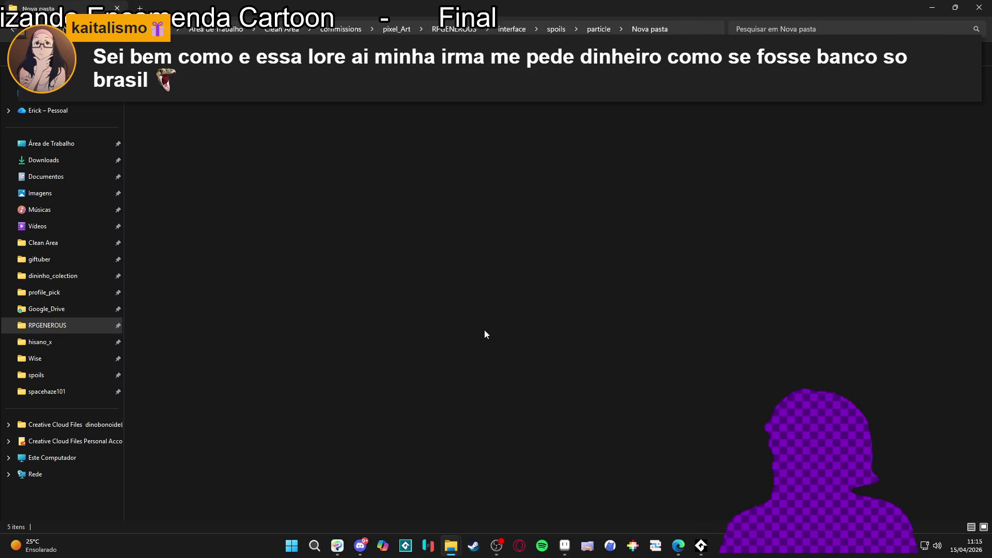
left_click(620, 208)
left_click(622, 212)
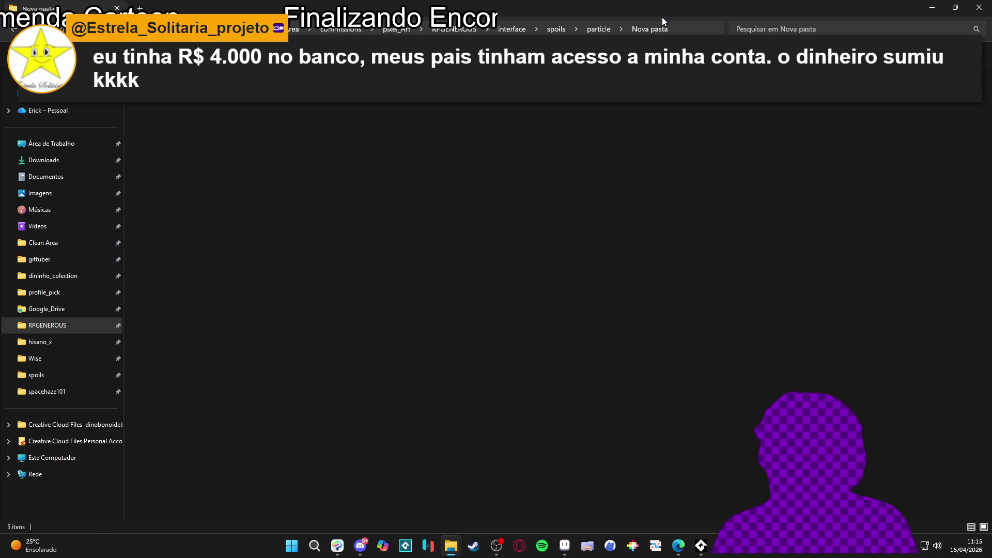
double_click(694, 5)
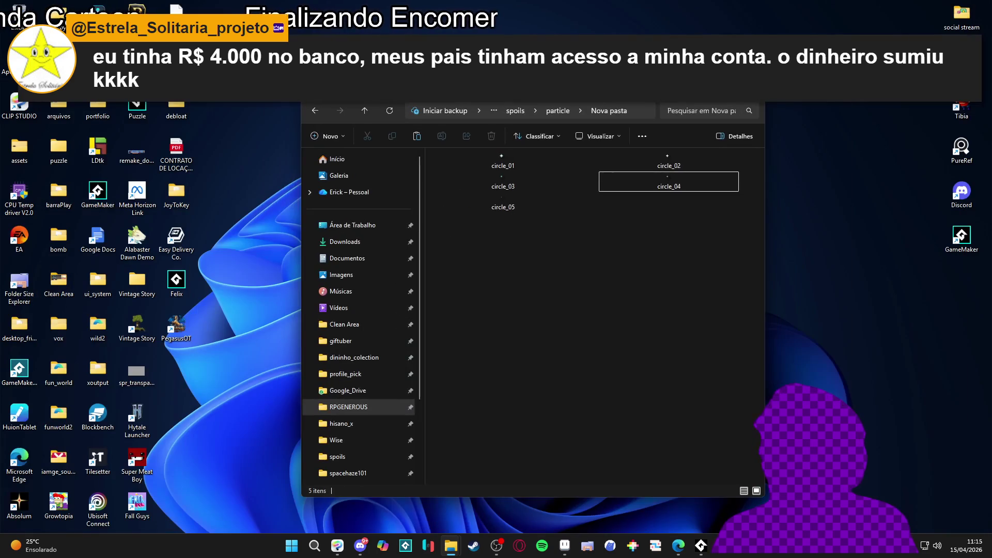
double_click(594, 88)
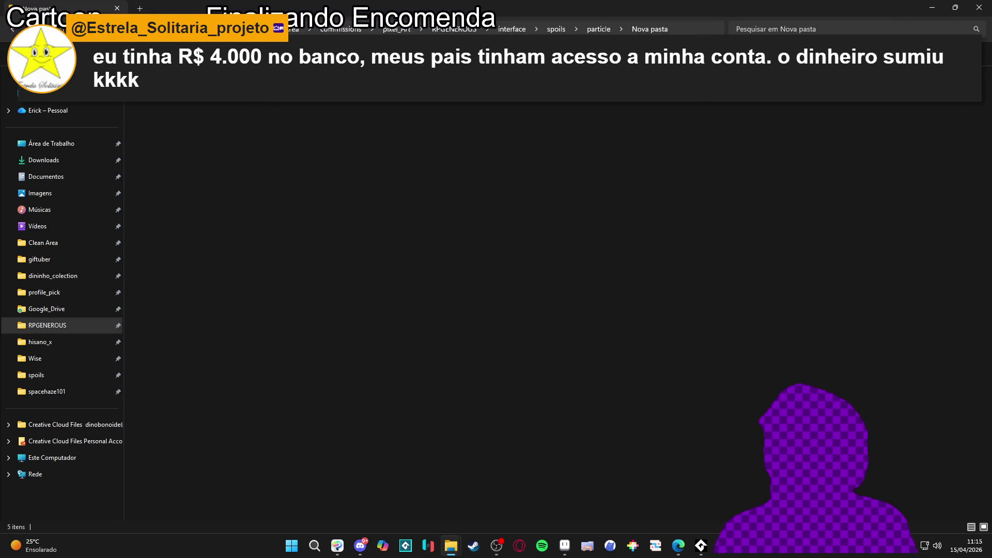
left_click(499, 138)
left_click_drag(192, 119, 826, 105)
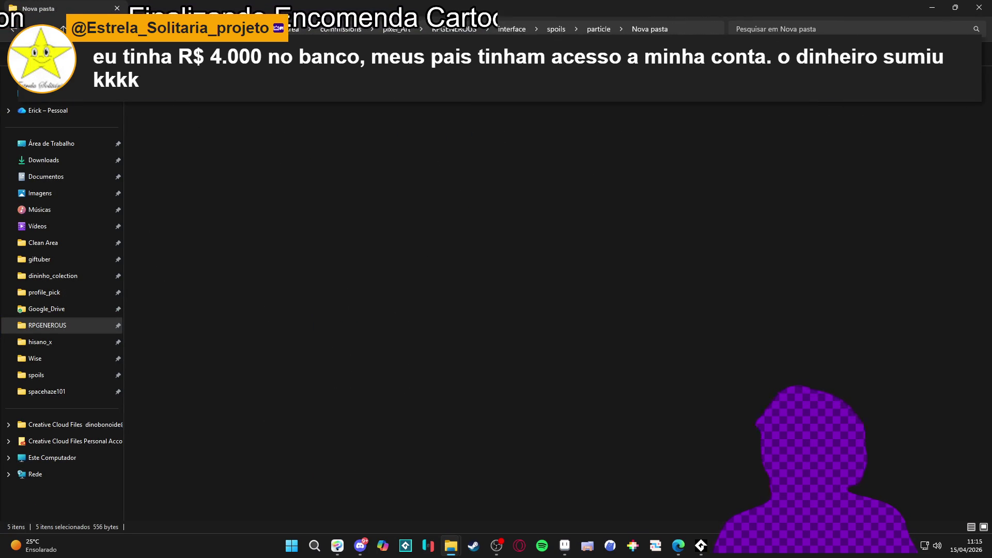
left_click(768, 77)
left_click(803, 151)
mouse_move(804, 151)
left_mouse_down()
mouse_move(215, 108)
mouse_move(627, 91)
left_mouse_up()
left_click(194, 91)
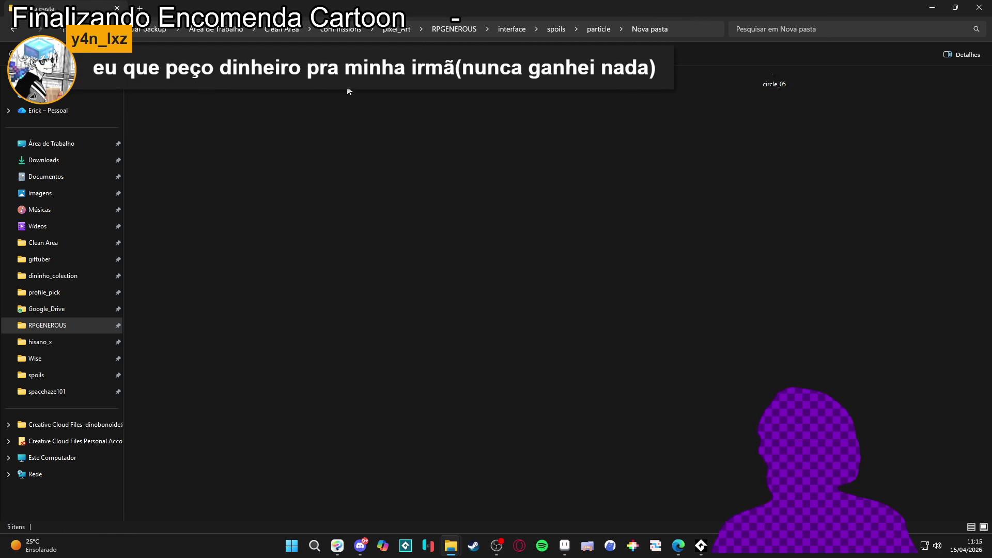
left_click(206, 89)
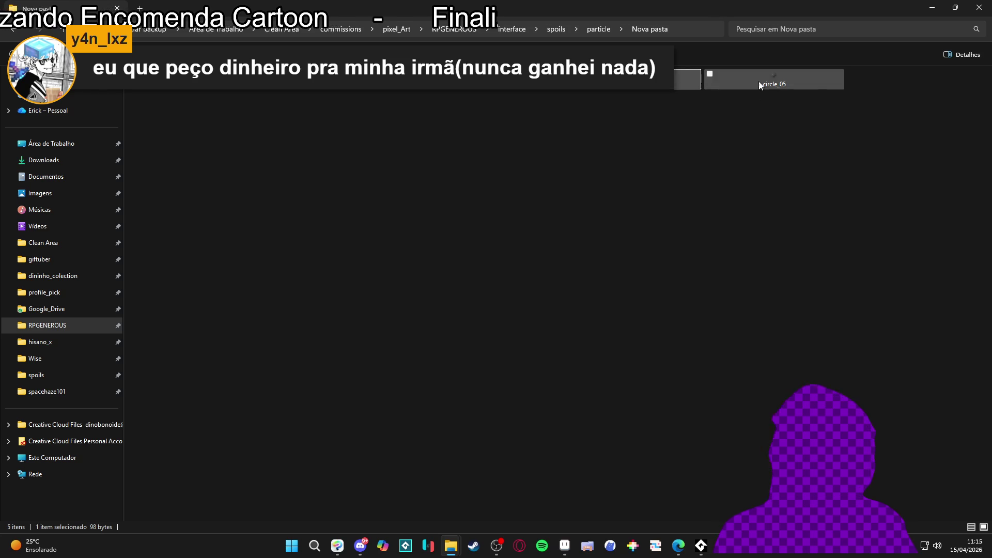
left_click(758, 82)
left_click(423, 91)
left_click(203, 90)
left_click(211, 127)
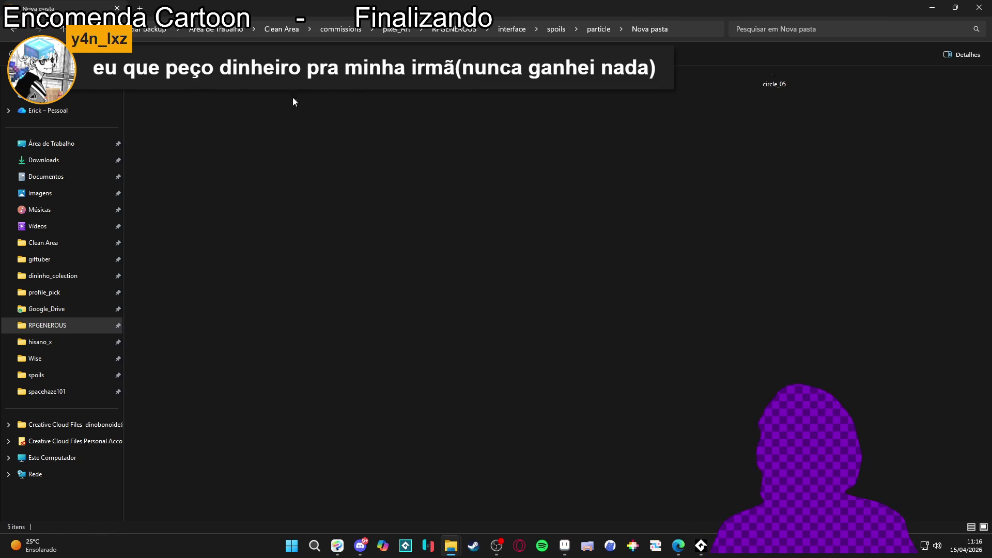
left_click(310, 88)
left_click(408, 89, "ctrl")
left_click(774, 80, "shift")
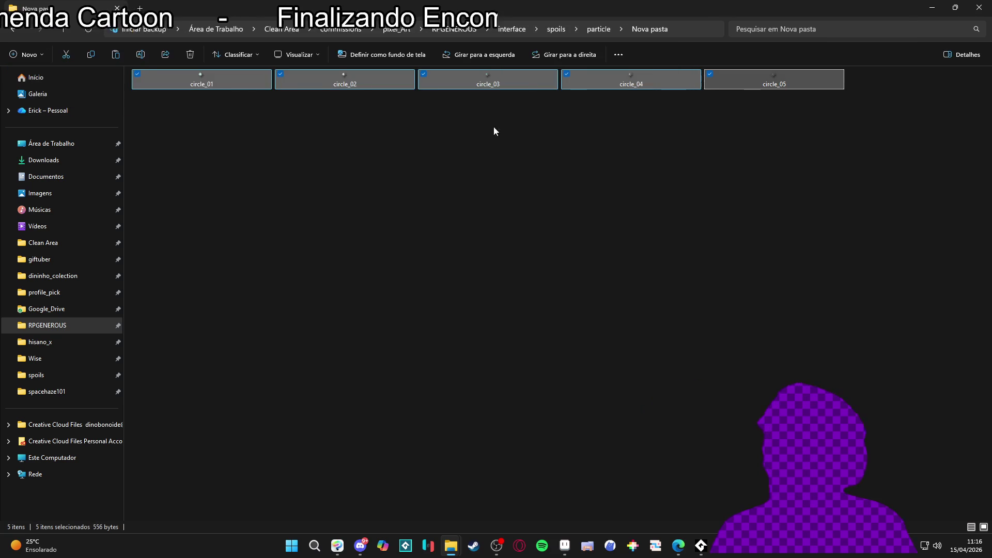
left_click(207, 94)
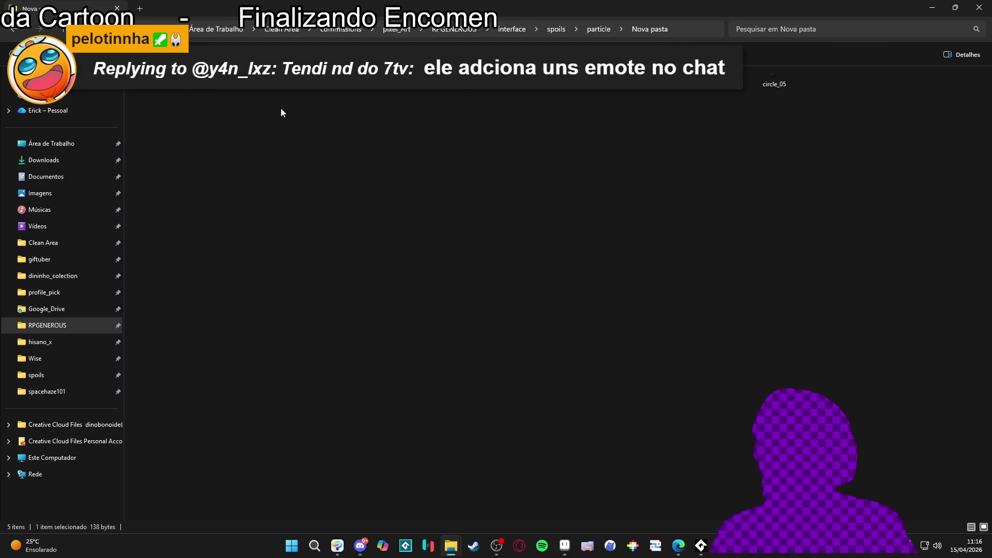
left_click(460, 91, "shift")
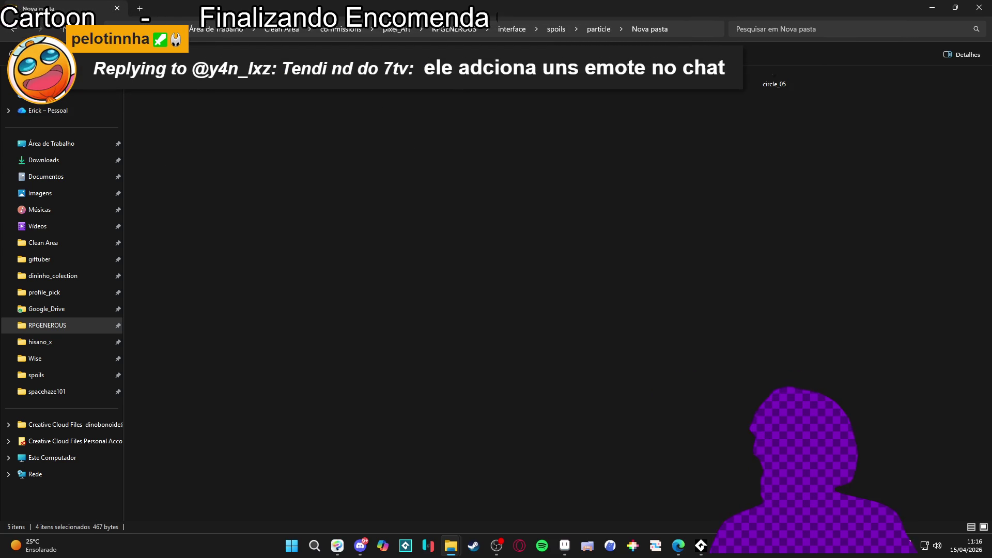
left_click(763, 77)
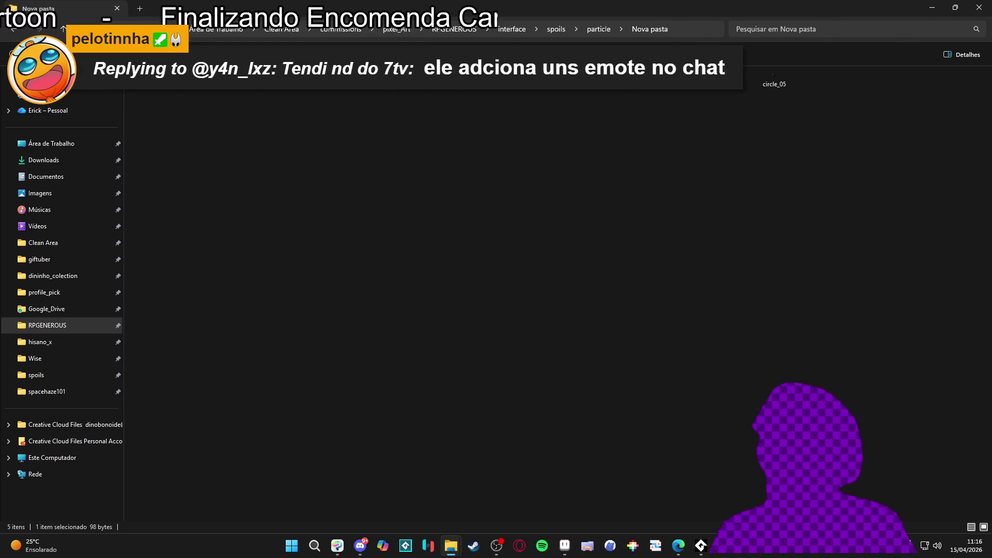
left_click(480, 86)
left_click(476, 91)
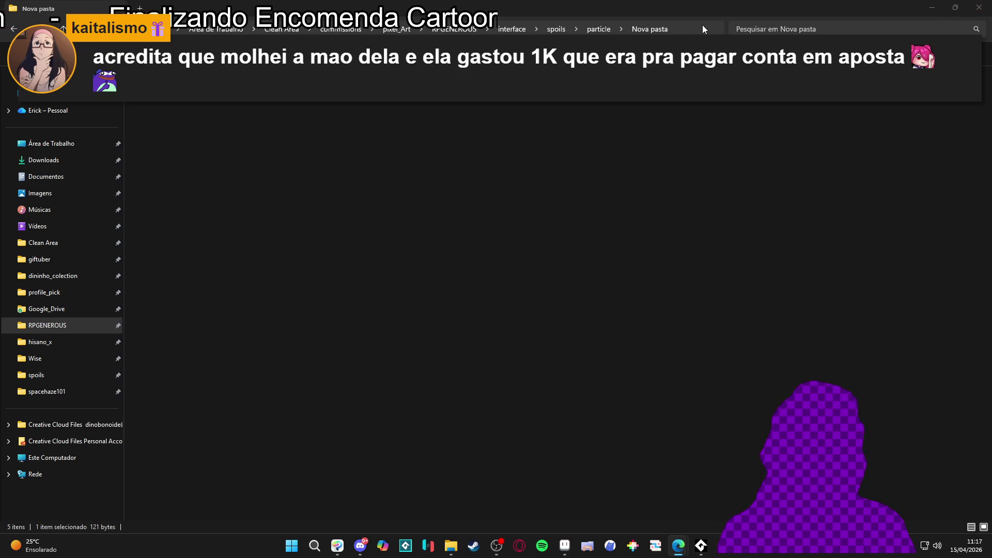
left_click(929, 4)
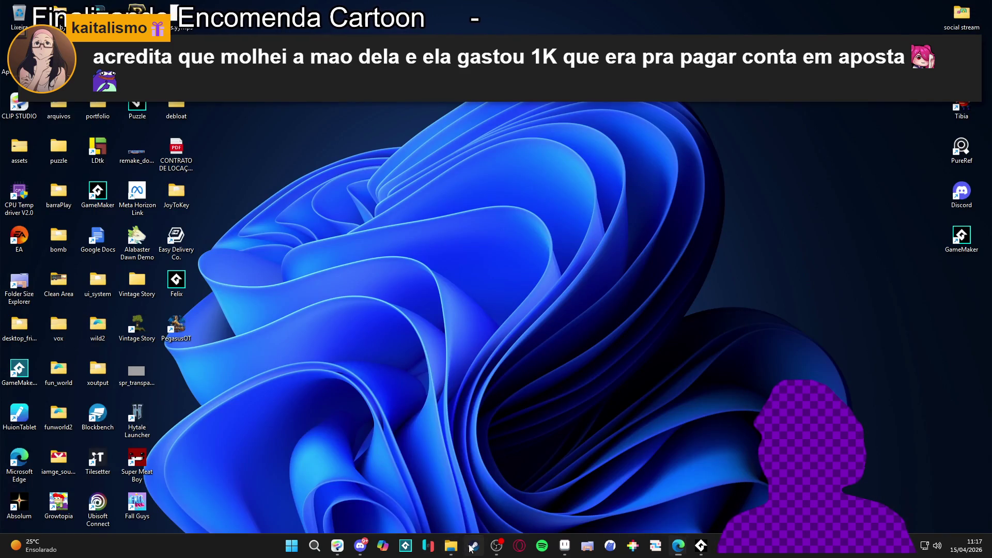
Bring Steam forward and go back to SpriteMancer's library page.
left_click(474, 546)
key("alt+Left")
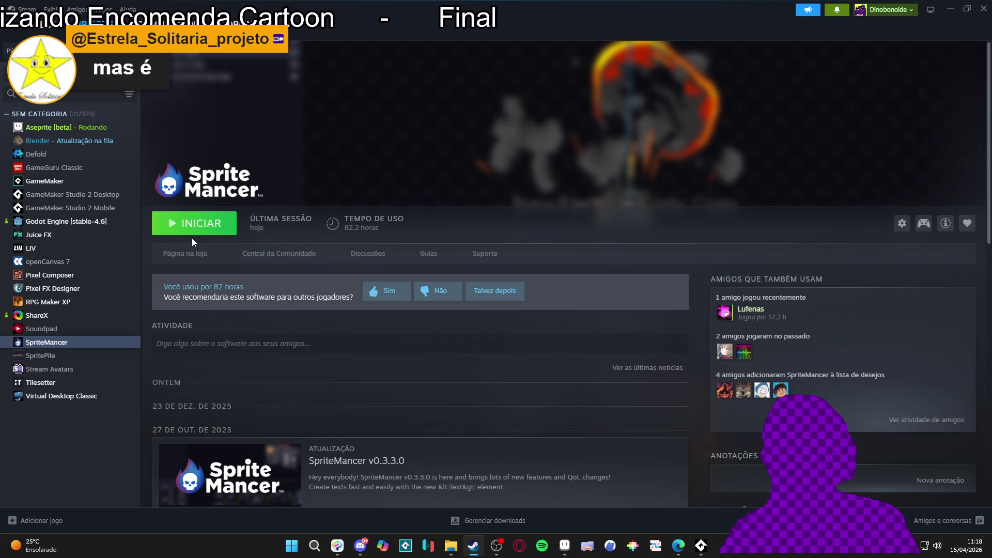
Launch SpriteMancer with the green INICIAR button on its library page.
left_click(219, 234)
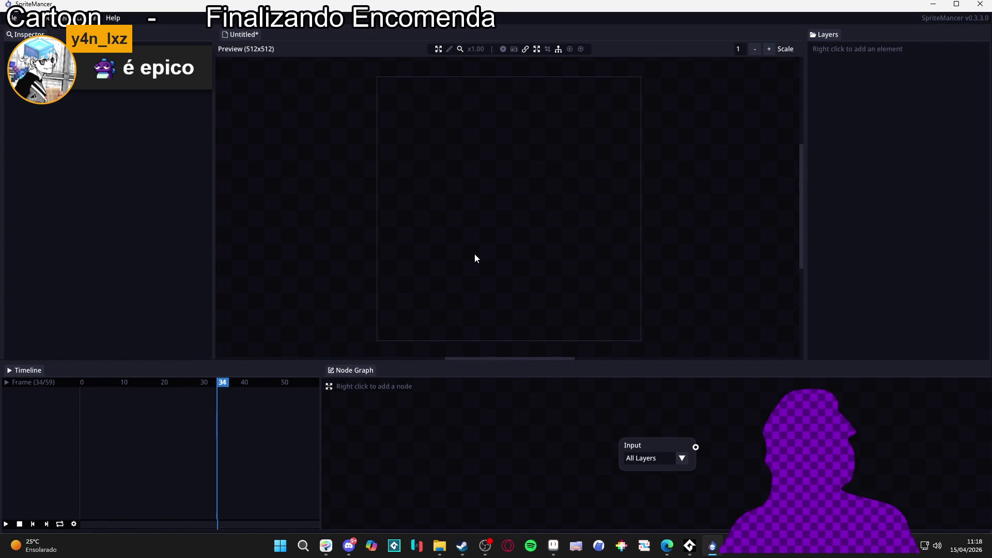
Switch to the Nova pasta Explorer window in front of SpriteMancer.
mouse_move(439, 546)
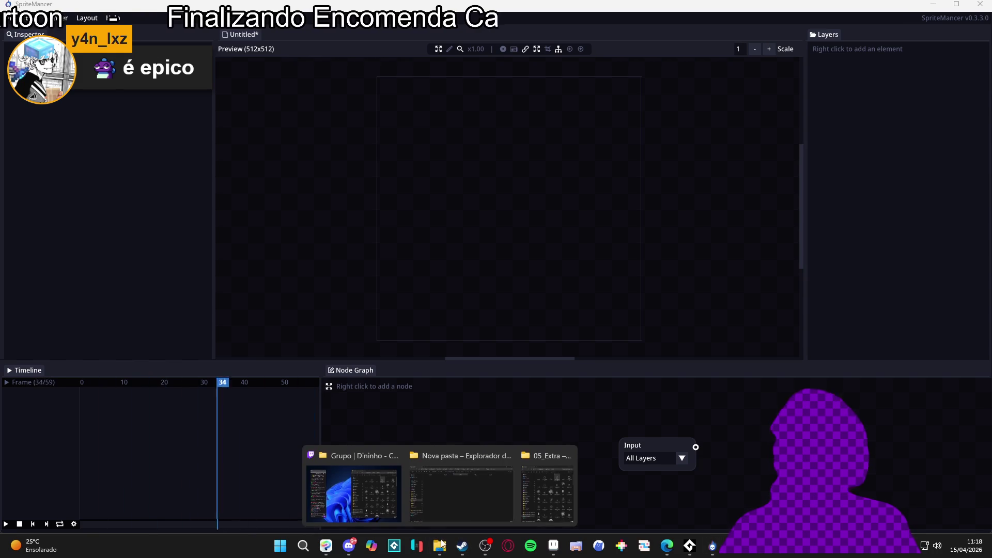
left_click(475, 485)
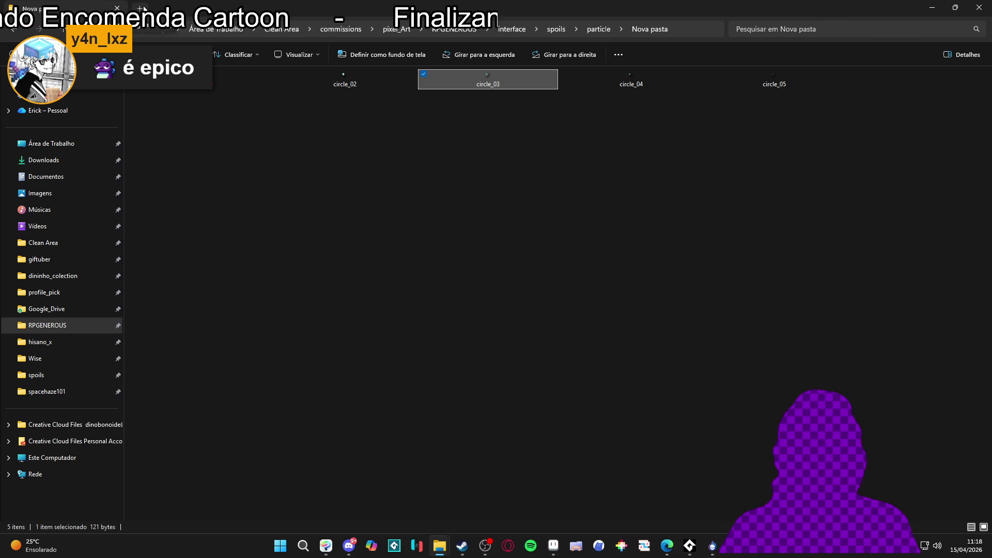
Open RPGENEROUS from the sidebar in a fresh Explorer tab, then minimize Explorer.
left_click(140, 9)
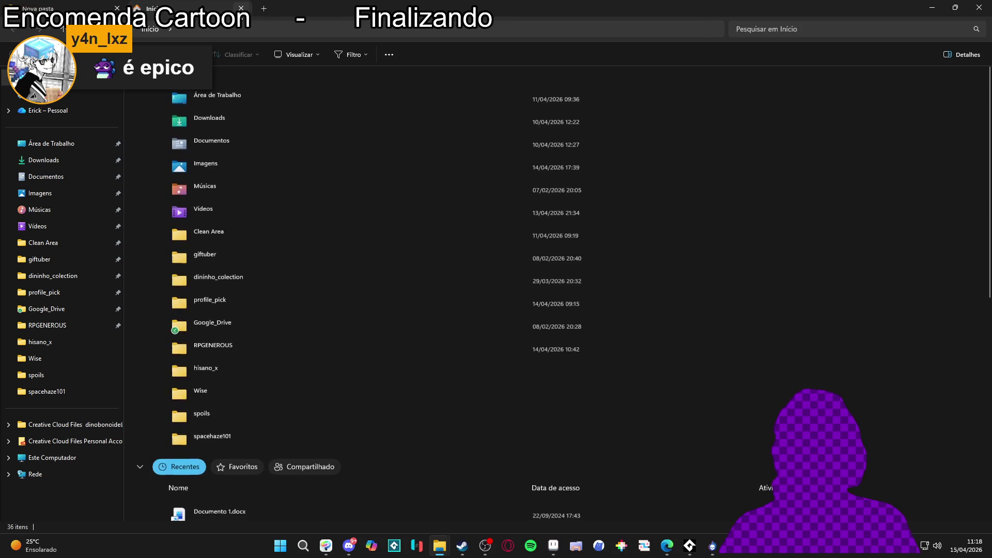
left_click(241, 8)
left_click(140, 8)
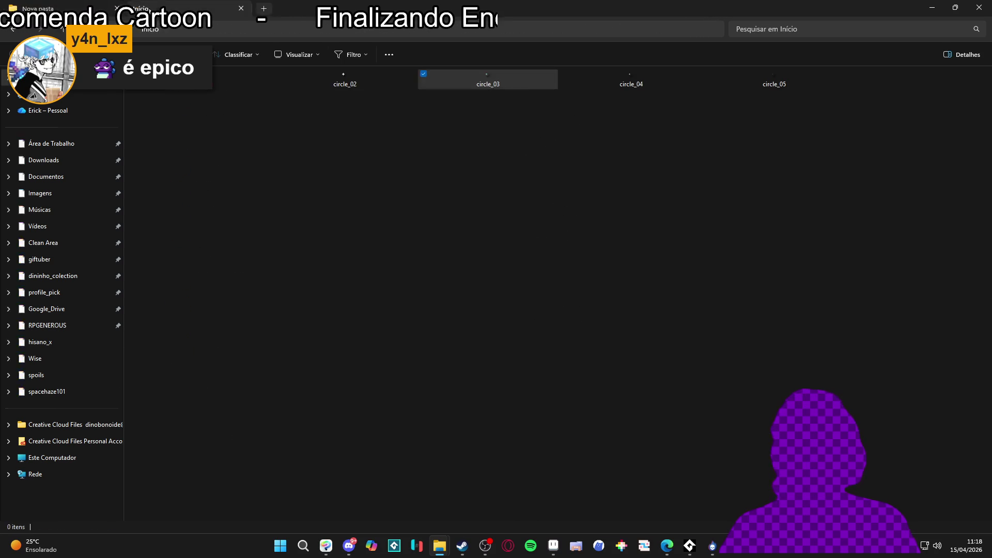
left_click(70, 326)
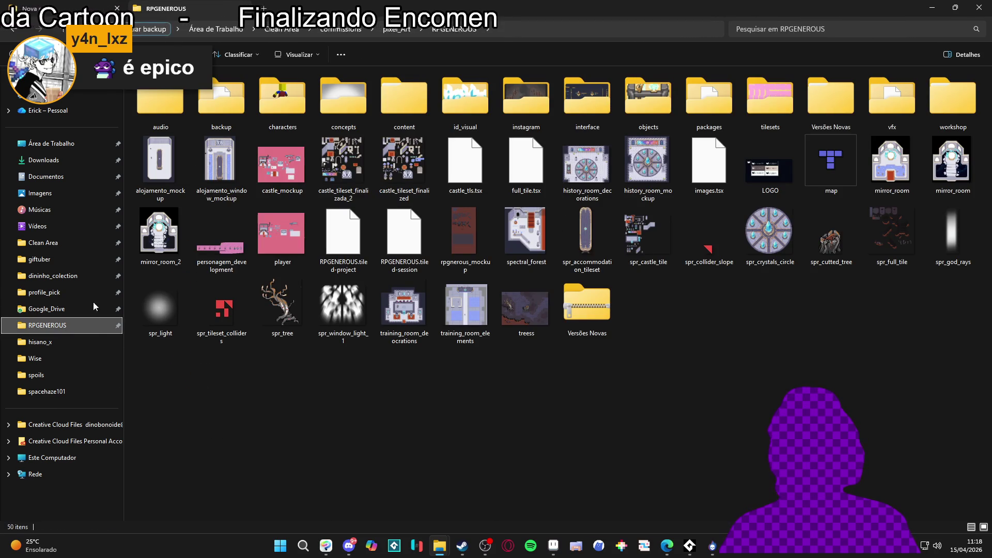
left_click(62, 7)
left_click(165, 8)
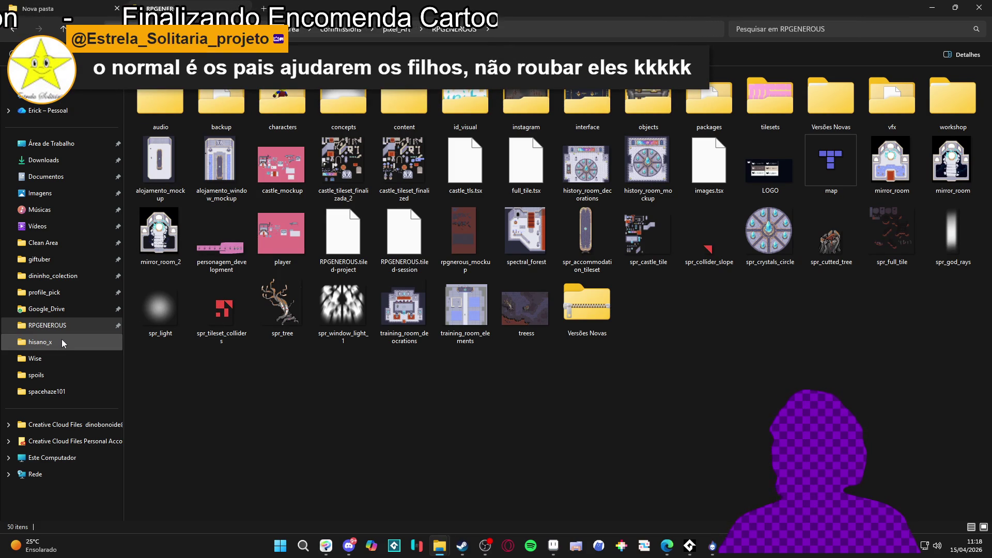
left_click(439, 546)
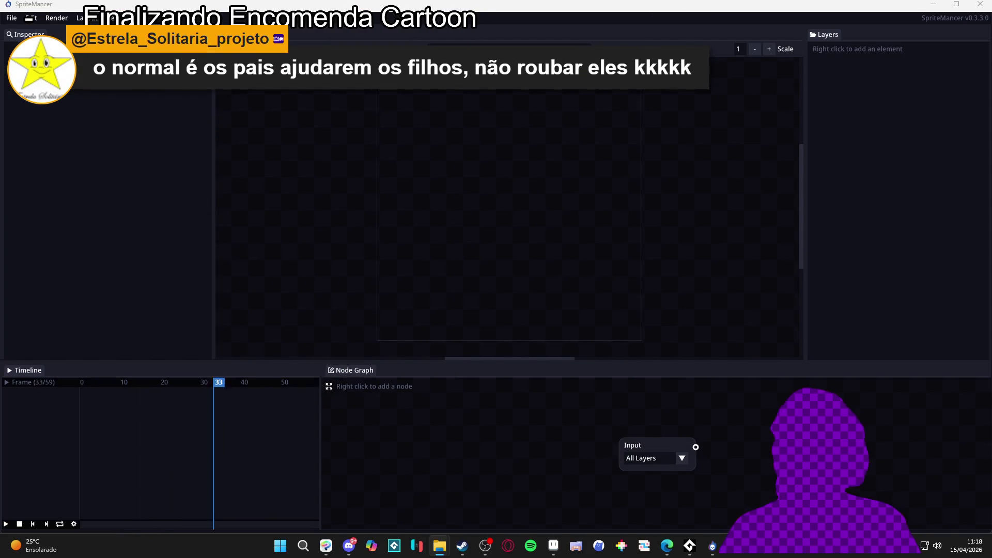
Restore the RPGENEROUS Explorer window from the taskbar.
left_click(440, 546)
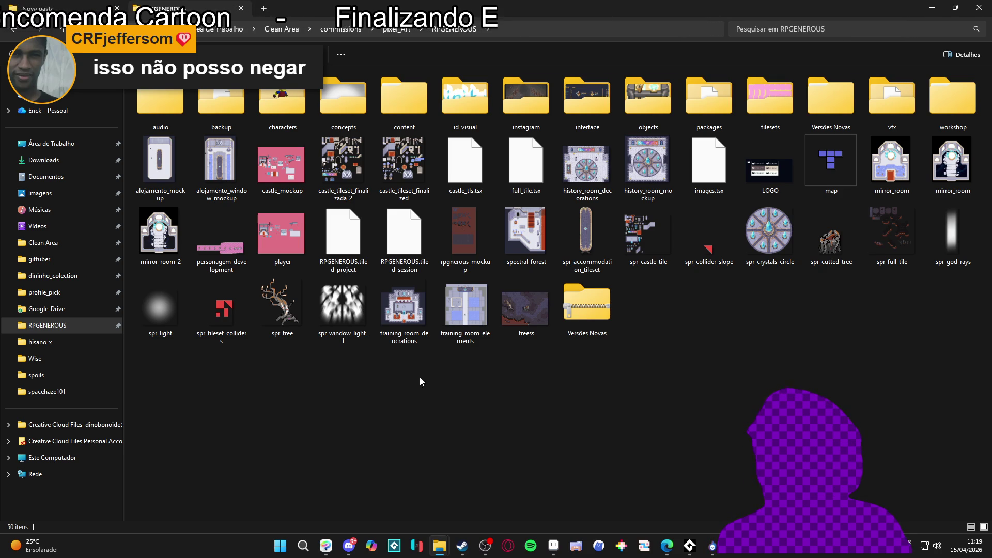
Maximize File Explorer, open interface > spoils, and select the combat-experience image.
mouse_move(609, 11)
left_mouse_down()
mouse_move(463, 186)
mouse_move(543, 76)
left_mouse_up()
double_click(544, 77)
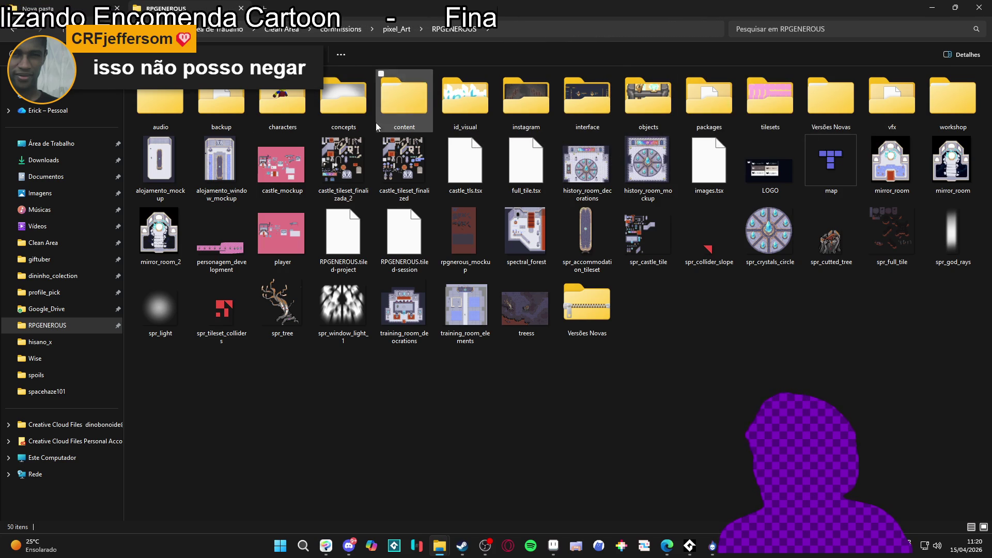
double_click(575, 100)
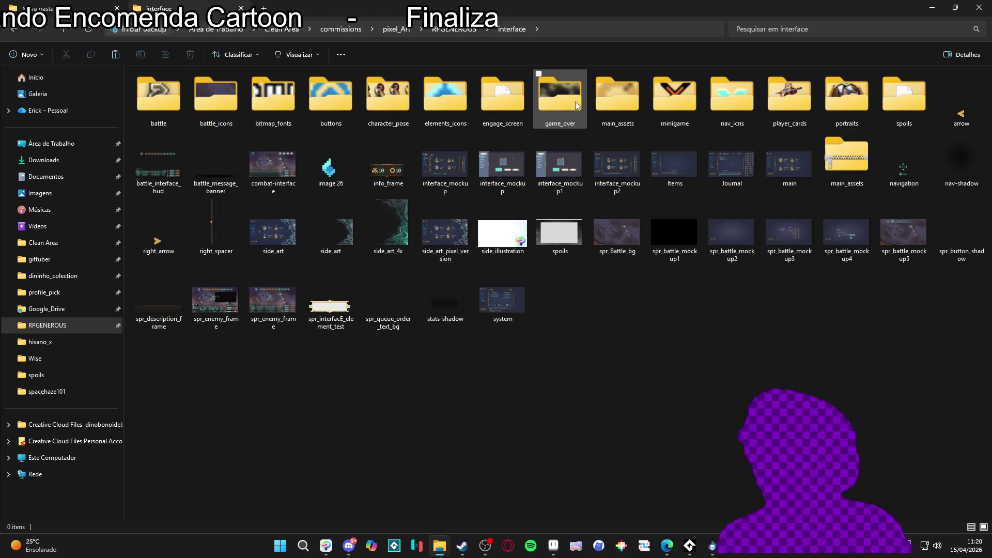
double_click(902, 98)
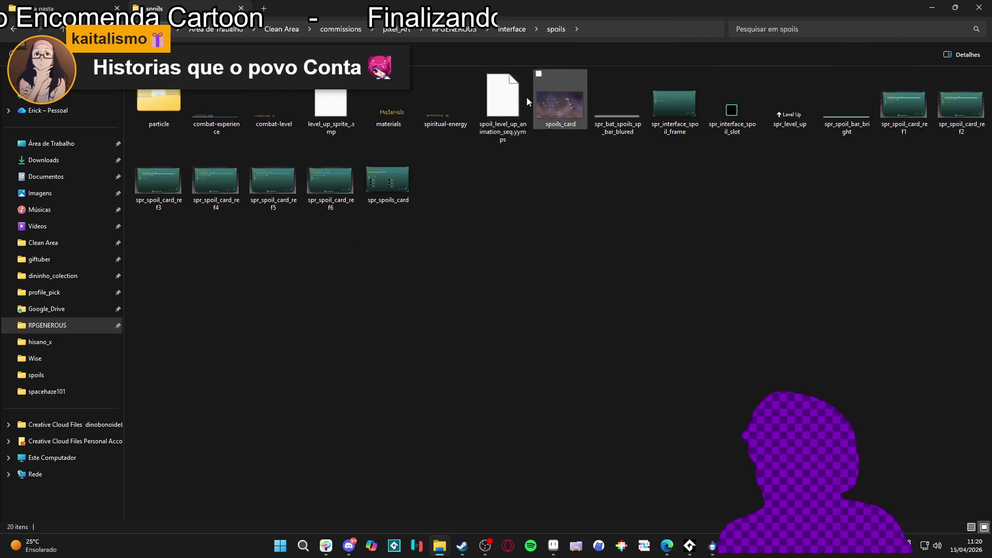
left_click(237, 111)
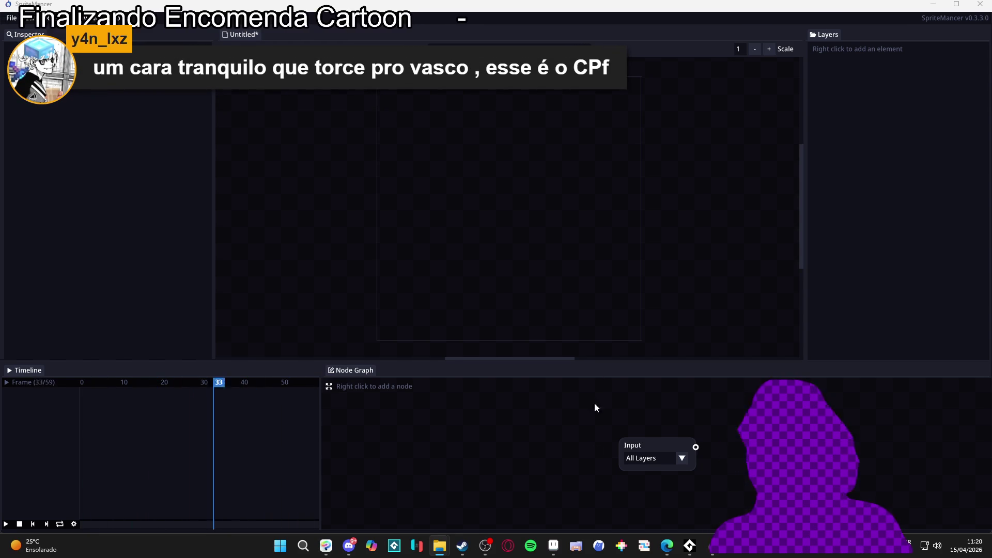
Search the Steam library for 'game', launch GameMaker, and minimize Steam.
left_click(470, 549)
left_click(72, 97)
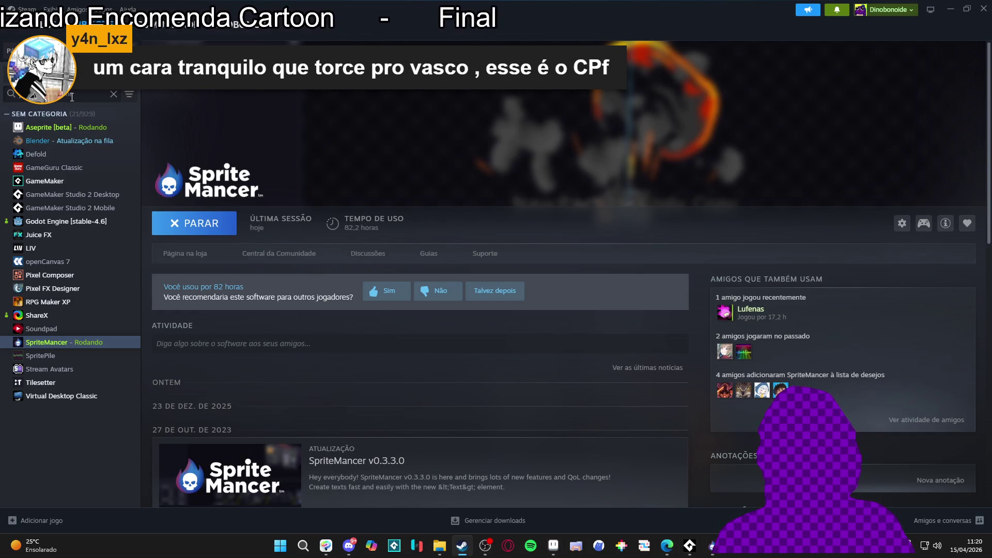
type("game")
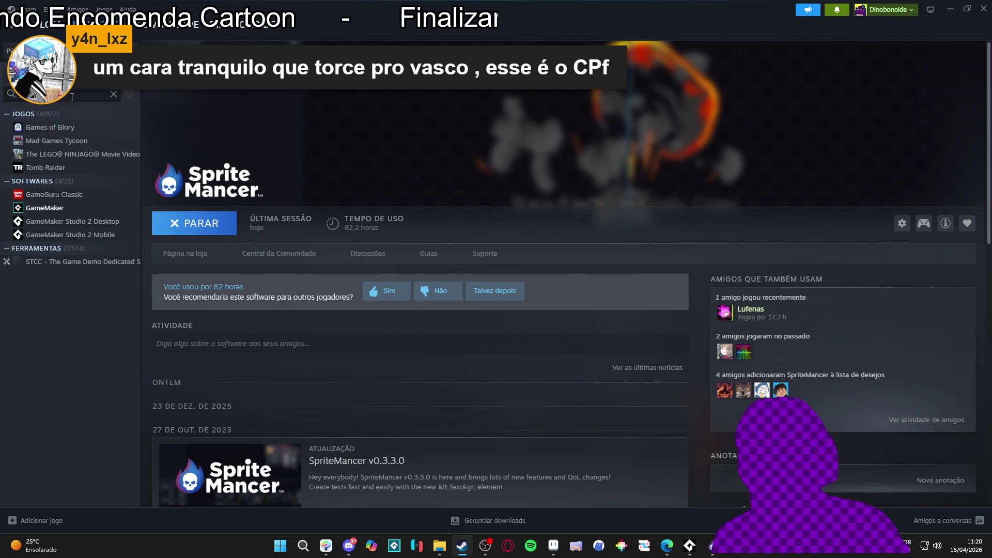
left_click(44, 207)
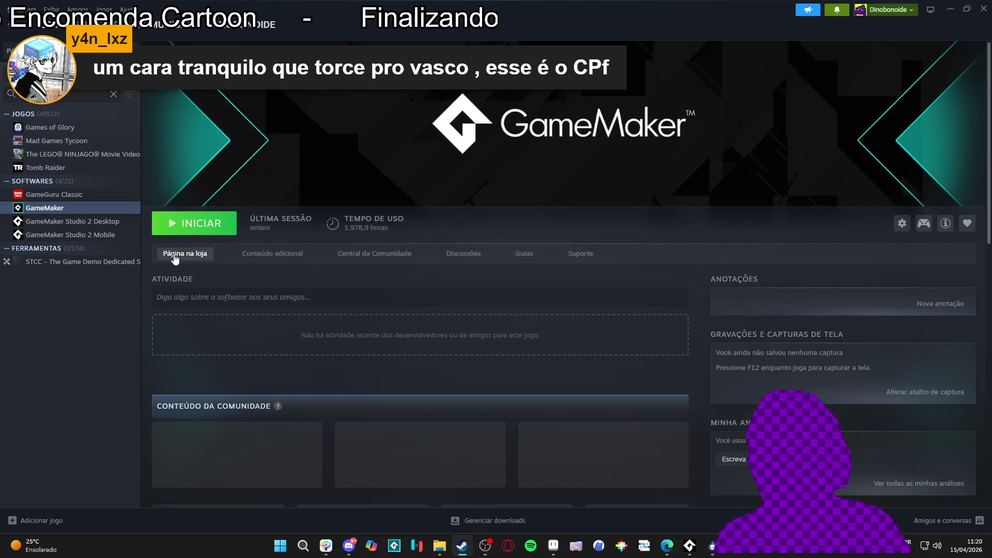
left_click(189, 232)
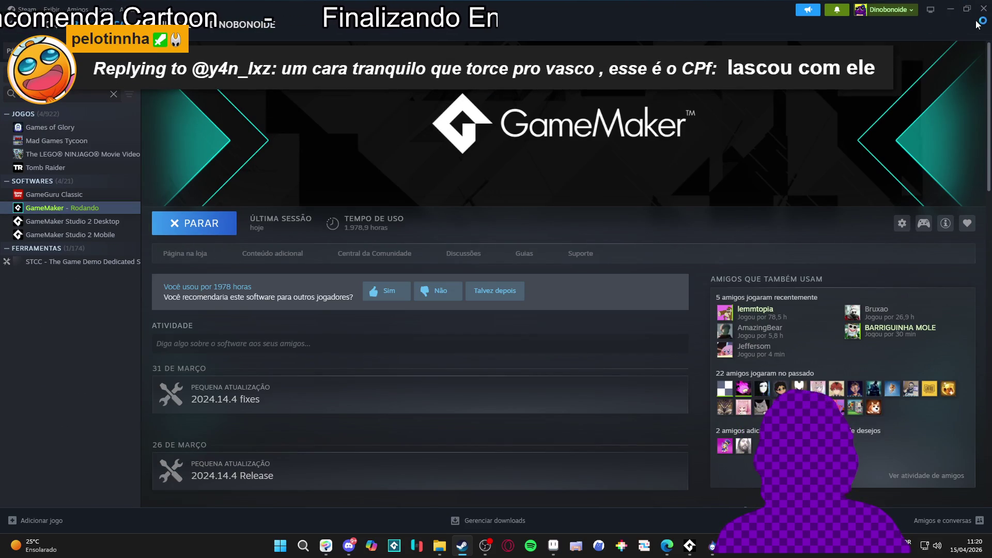
left_click(952, 14)
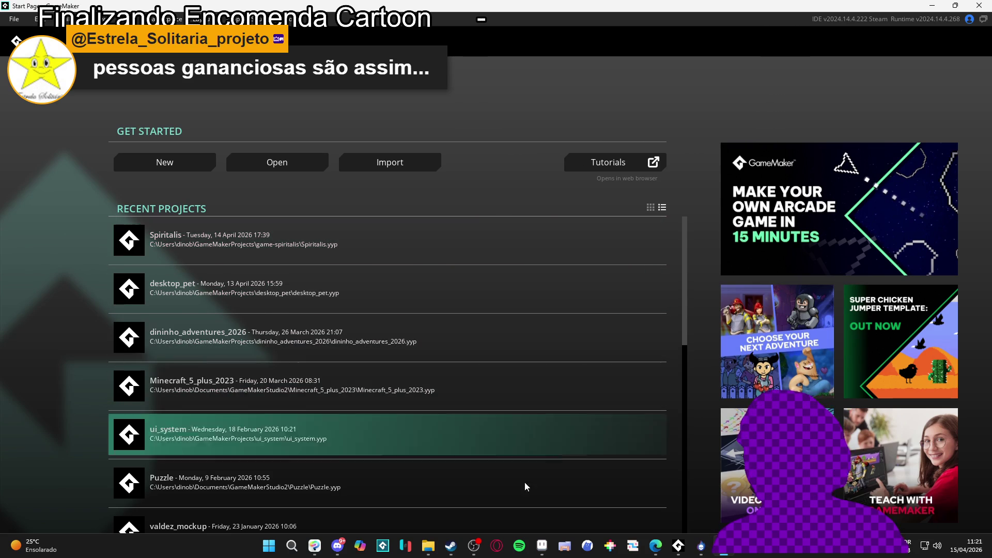
Launch GitHub Desktop from a Start menu search for 'g'.
left_click(268, 545)
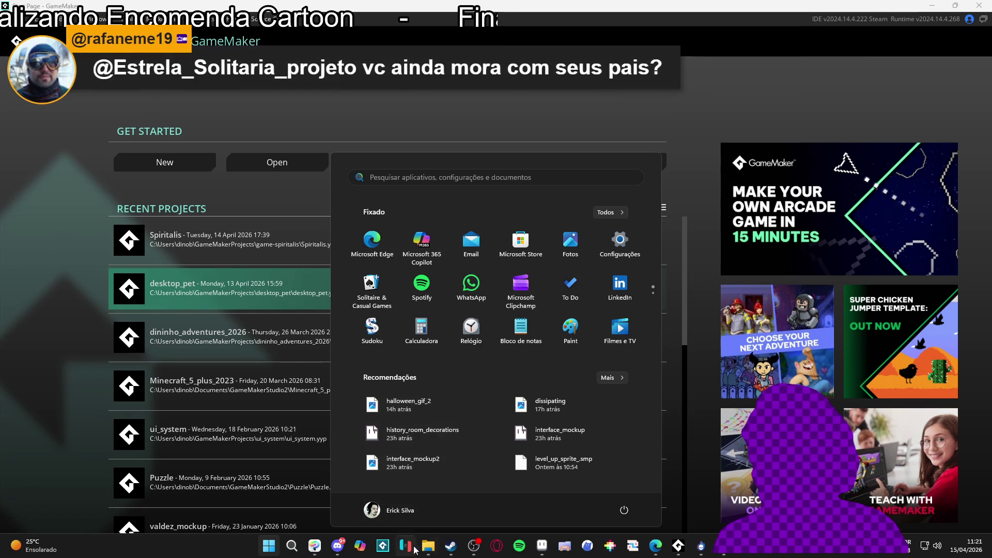
mouse_move(451, 549)
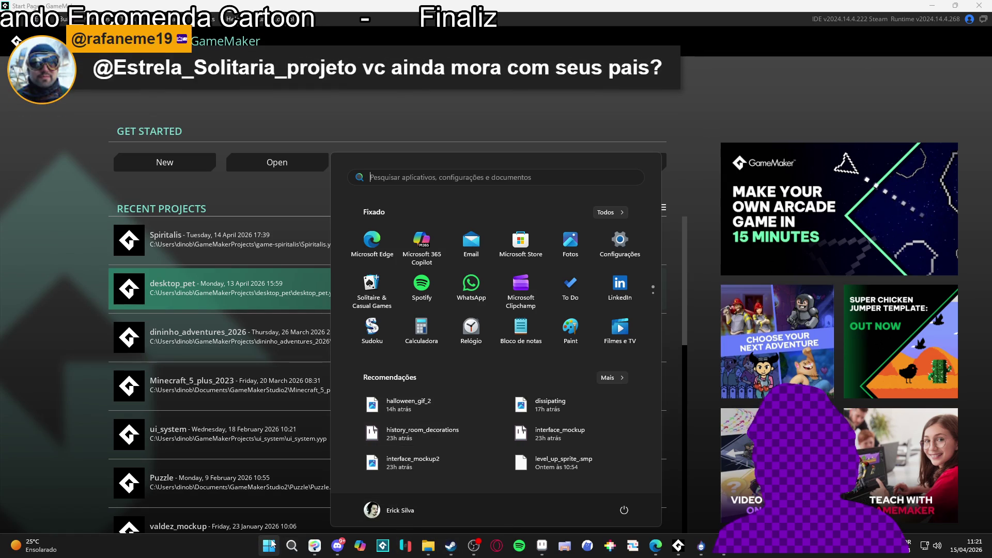
left_click(404, 182)
type("g")
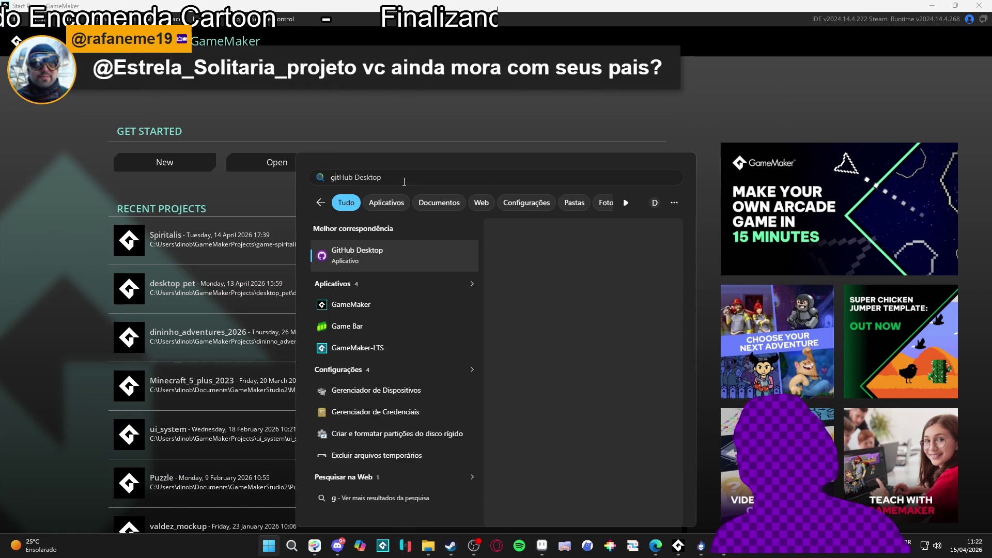
key("Return")
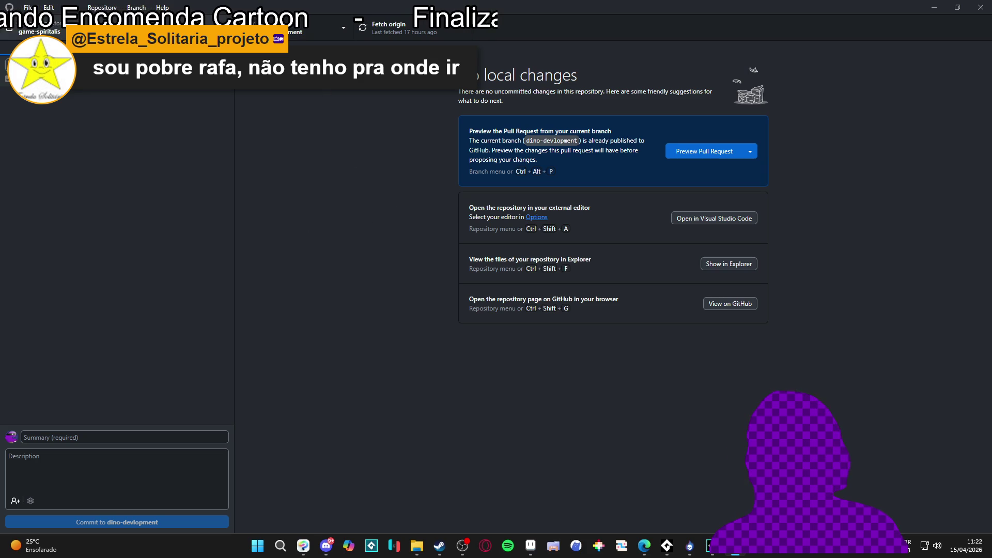
Fetch origin, move to the main branch, glance at History, then minimize GitHub Desktop.
left_click(391, 31)
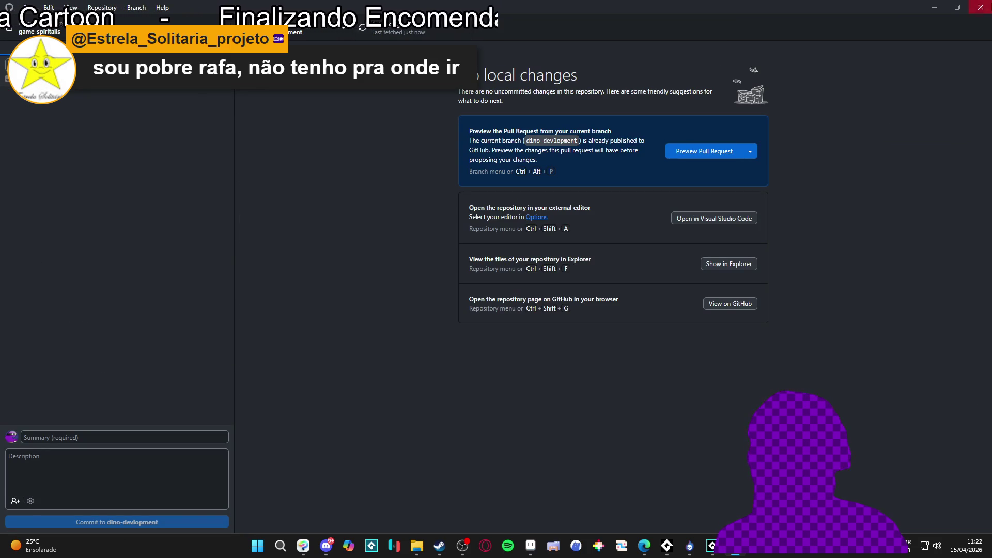
left_click(331, 31)
left_click(420, 113)
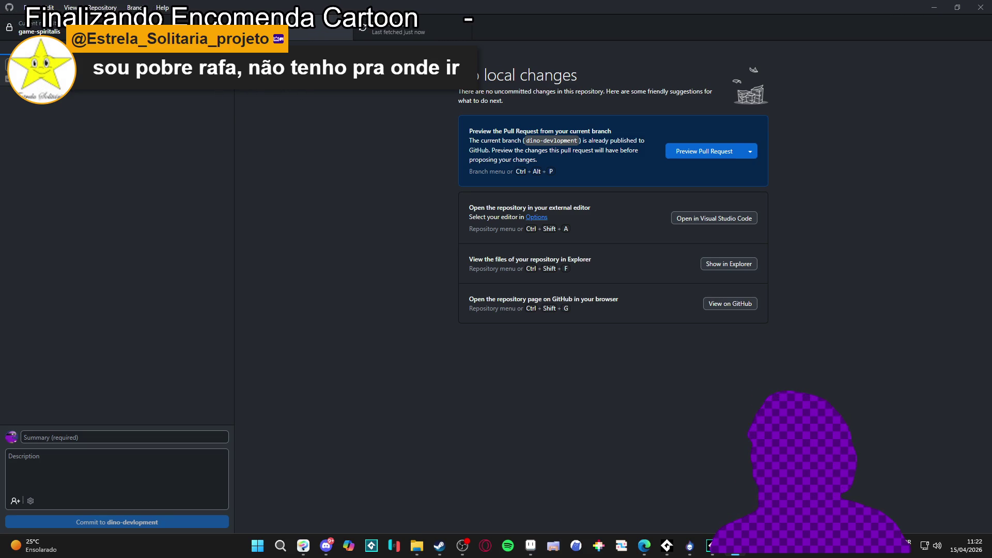
key("ctrl+2")
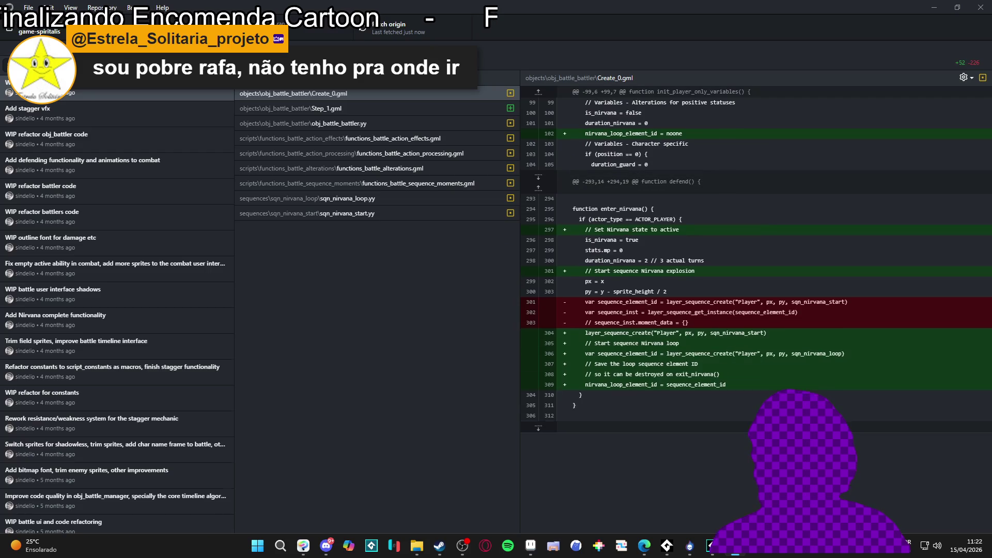
key("ctrl+1")
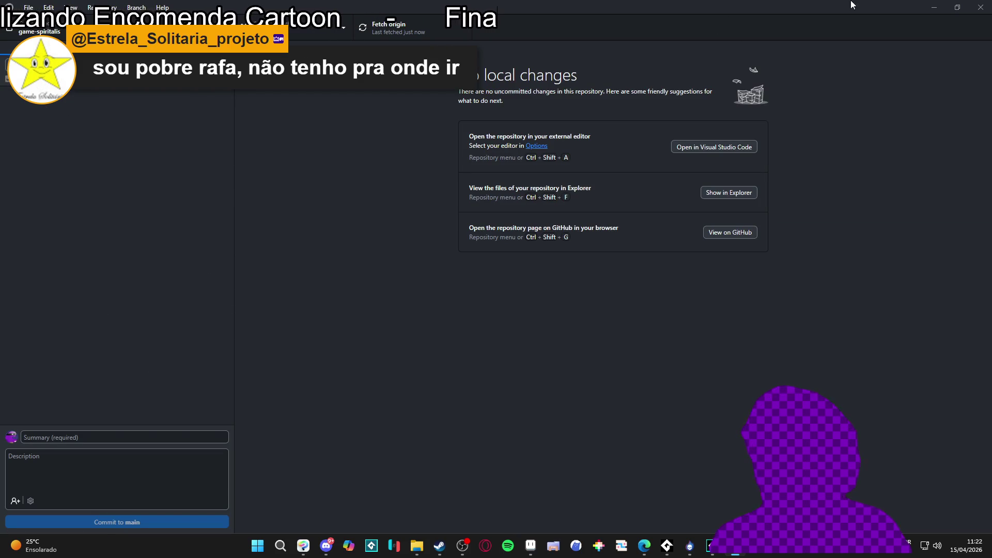
left_click(933, 7)
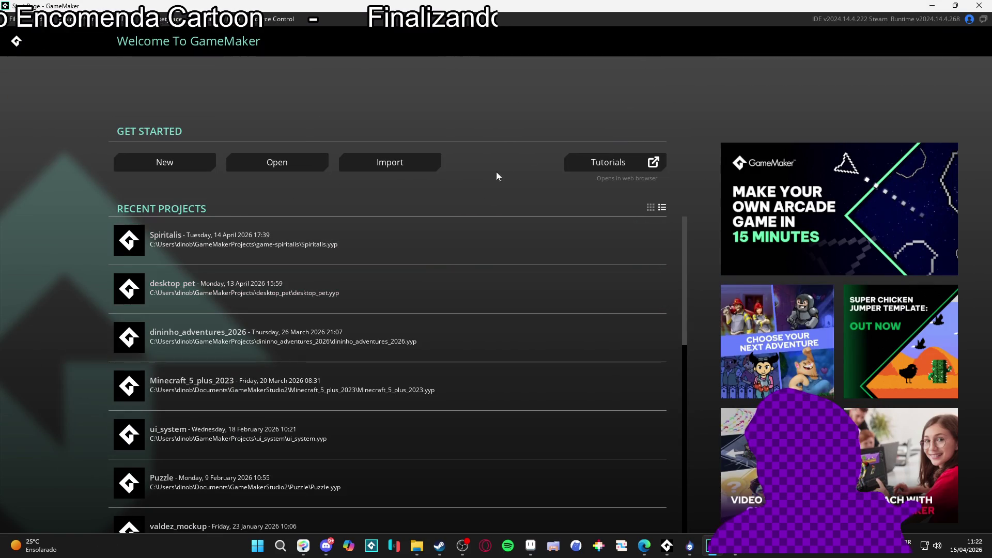
Open the GameMaker tutorials, then open Spiritalis from Recent Projects.
left_click(649, 170)
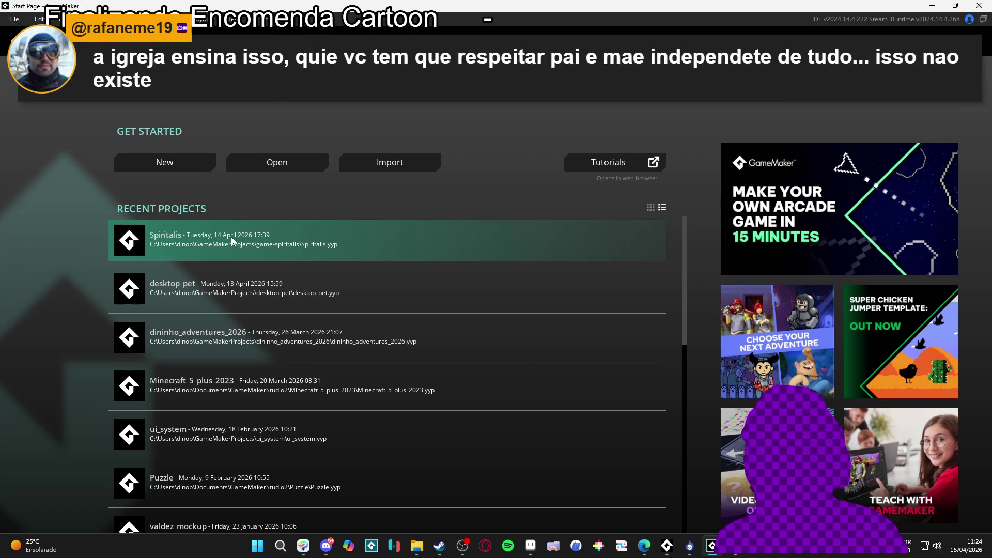
left_click(231, 237)
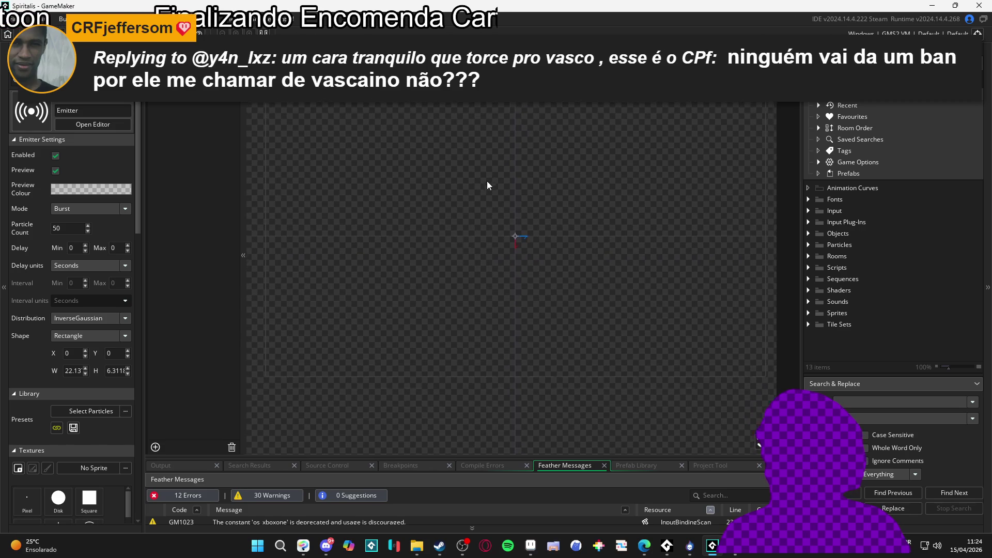
Check Compile Errors, enlarge the Output log panel, and nudge the particle preview upward.
left_click(492, 465)
left_click(182, 466)
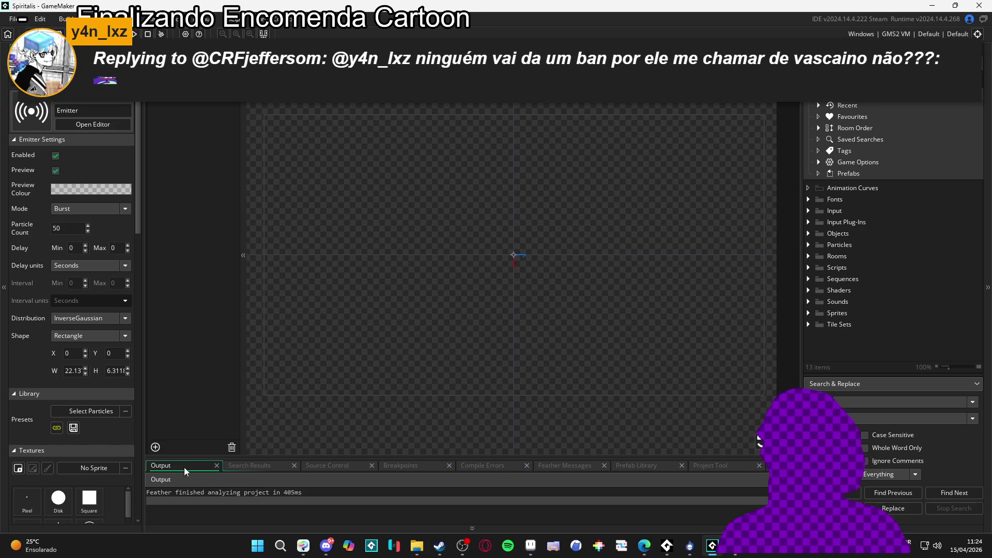
mouse_move(337, 459)
left_mouse_down()
mouse_move(342, 407)
mouse_move(343, 424)
left_mouse_up()
left_click_drag(351, 315, 349, 292)
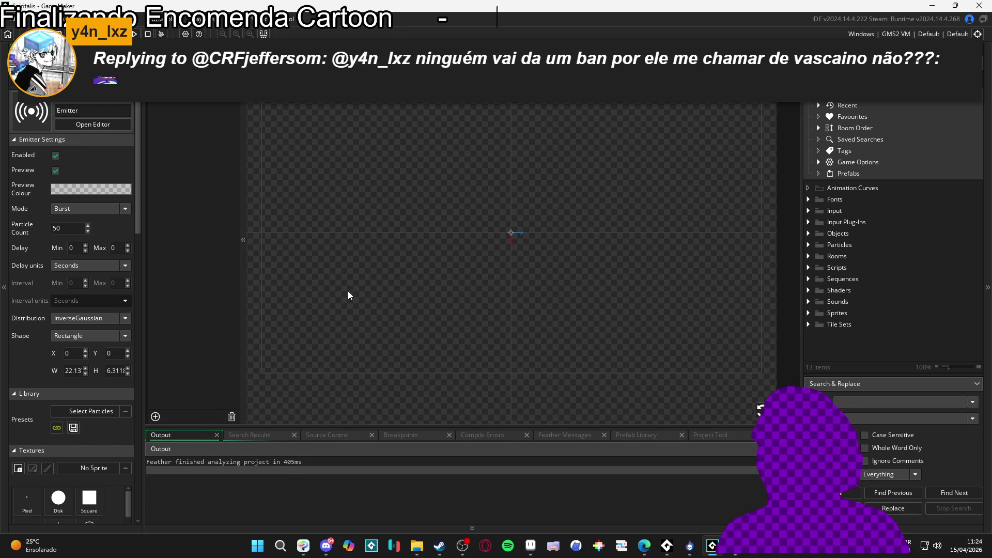
left_click_drag(324, 427, 343, 399)
left_click_drag(448, 272, 444, 267)
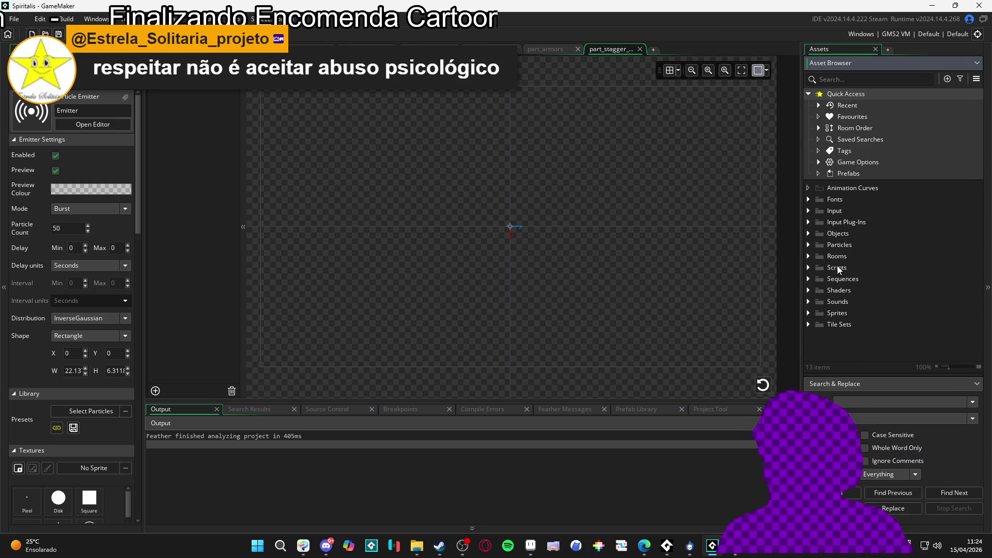
Build and run Spiritalis with F5.
left_click(218, 436)
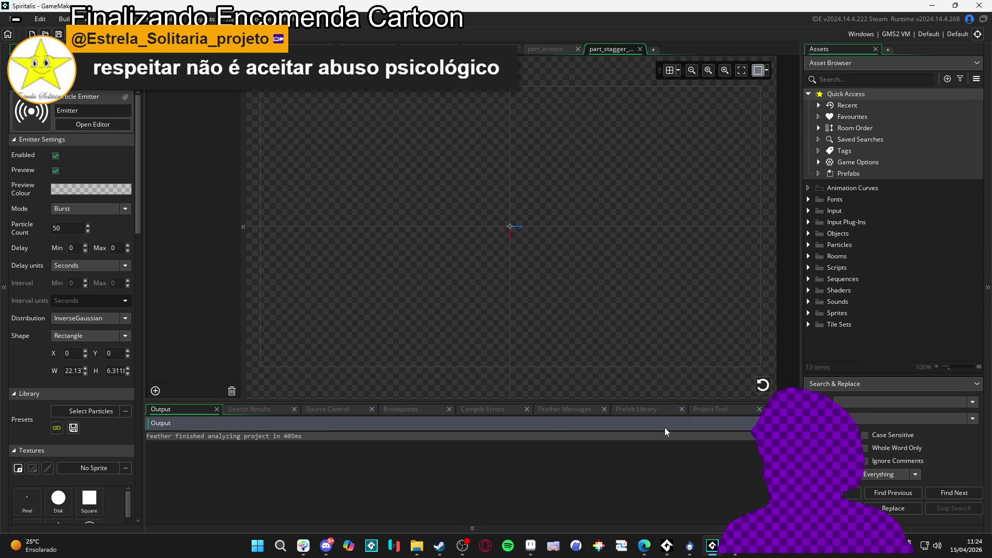
left_click(808, 233)
left_click(808, 233)
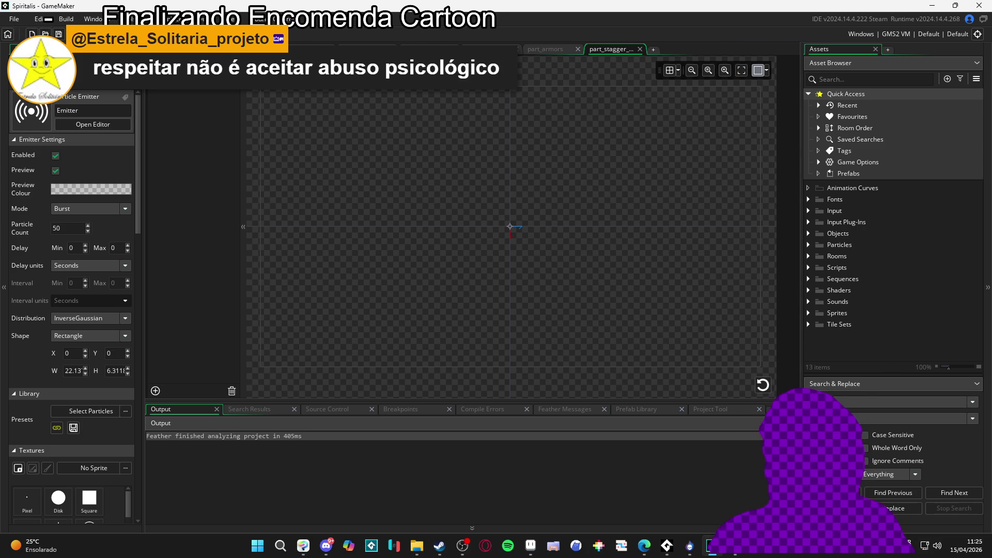
key("F5")
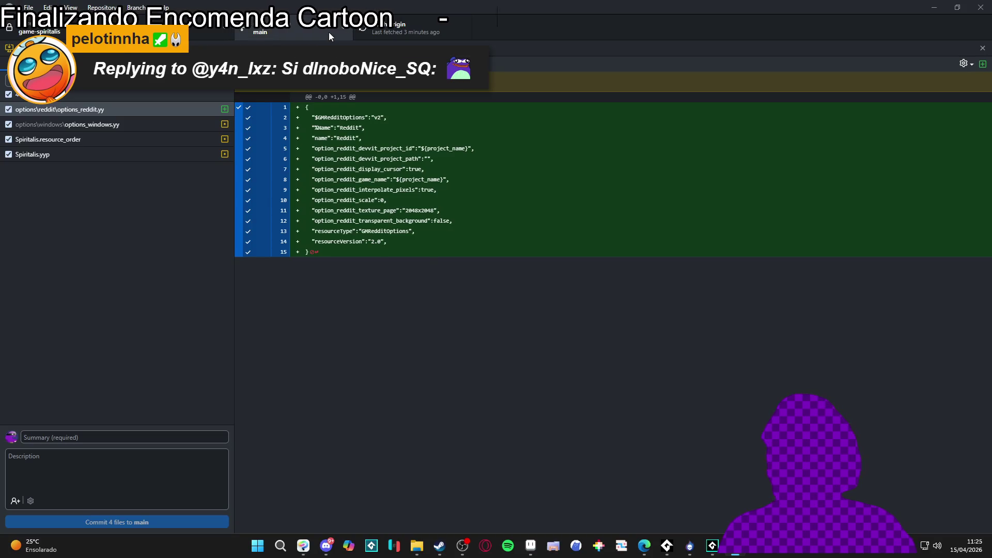
Switch game-spiritalis to feat/combat, leaving the uncommitted changes on main.
left_click(328, 32)
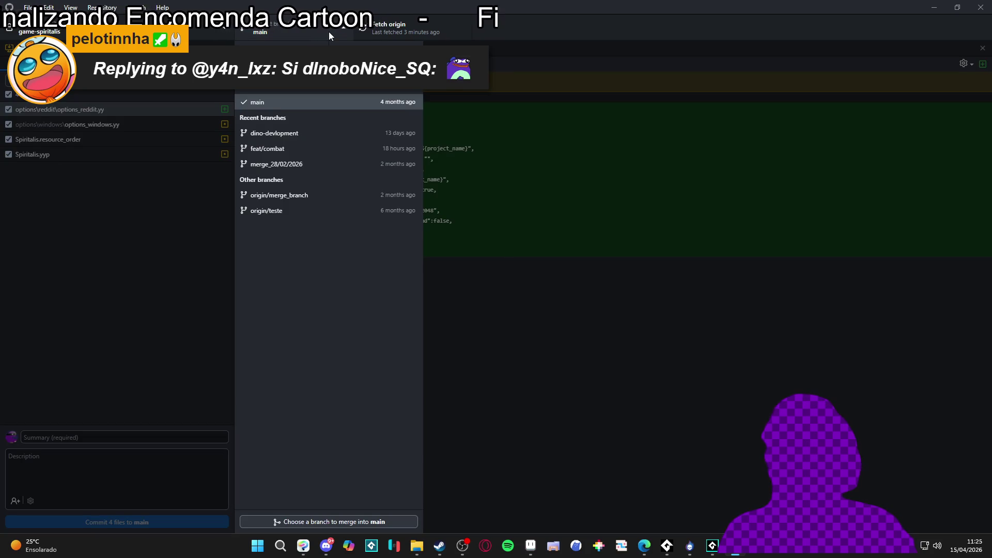
left_click(285, 149)
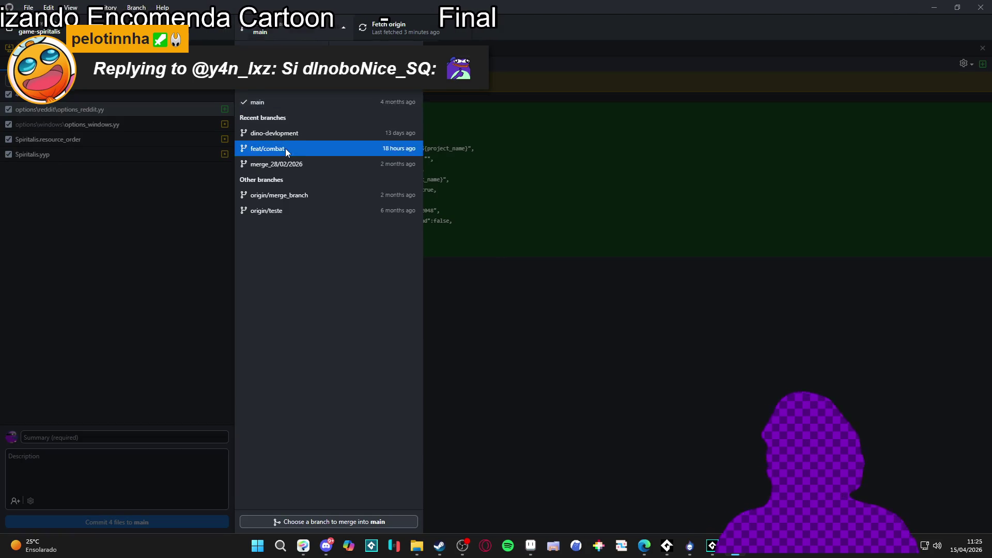
left_click(285, 148)
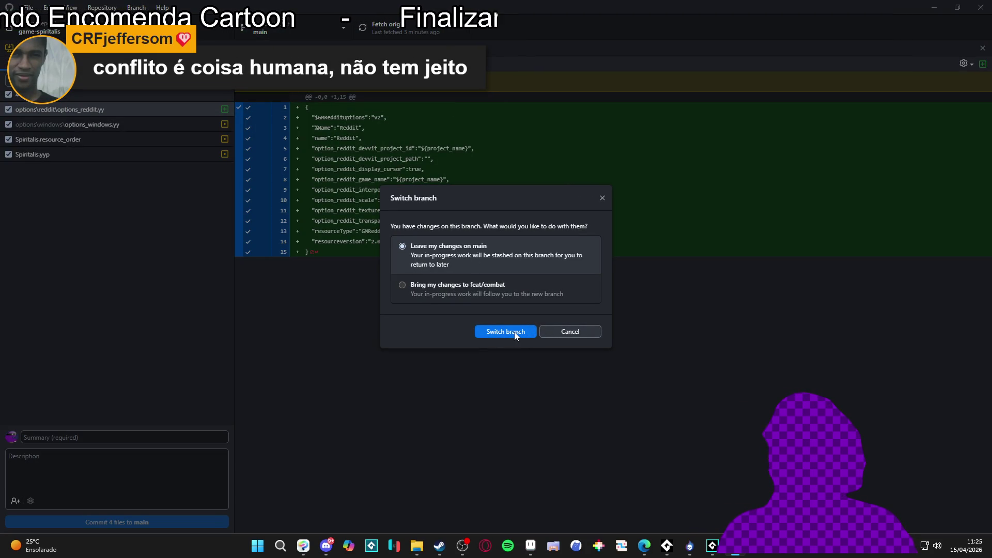
left_click(515, 333)
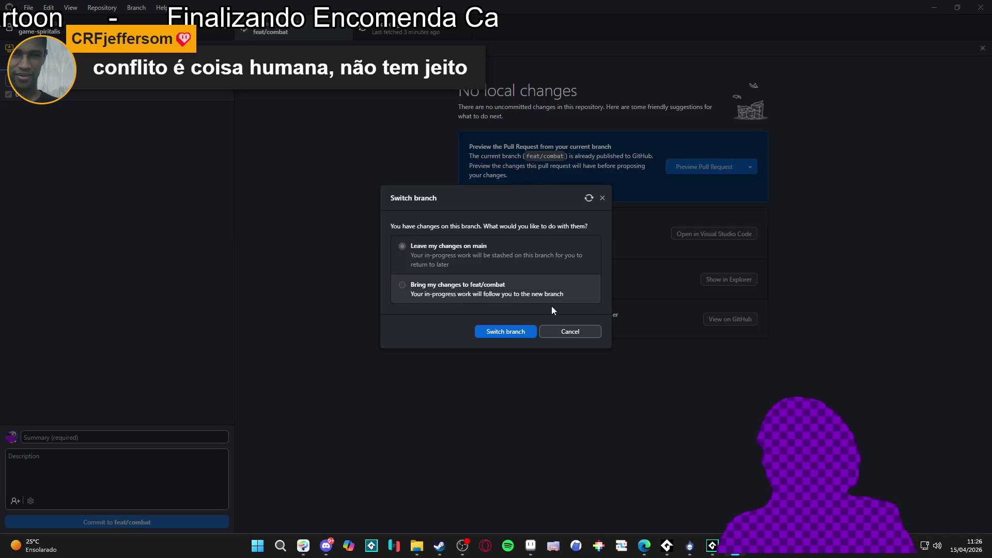
left_click(602, 198)
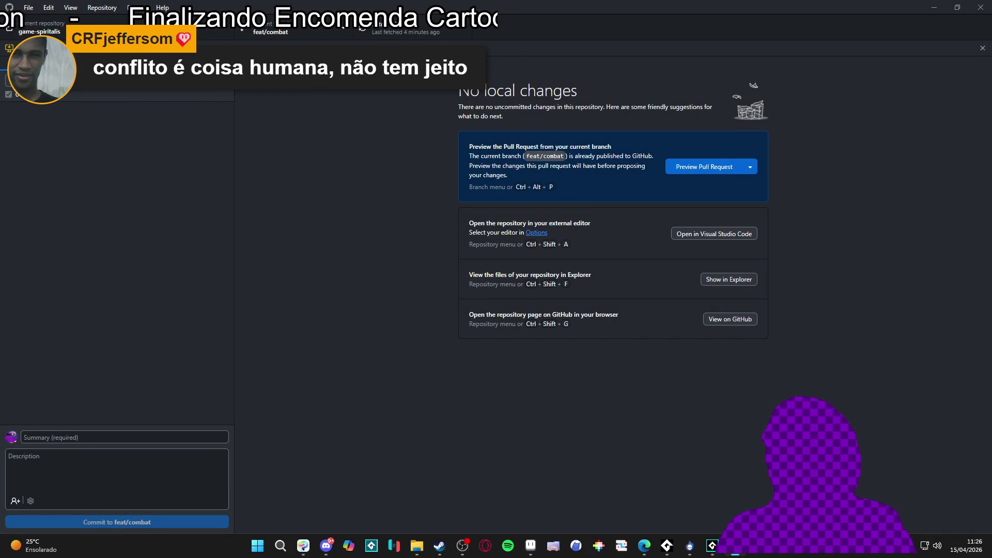
Reload Spiritalis from disk and check the Objects and Sprites asset folders.
left_click(712, 545)
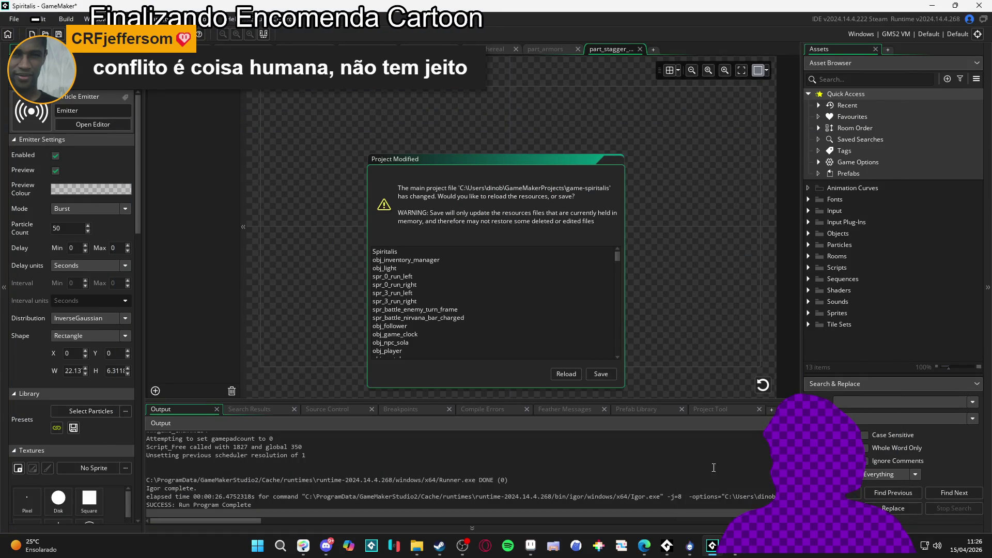
left_click(567, 373)
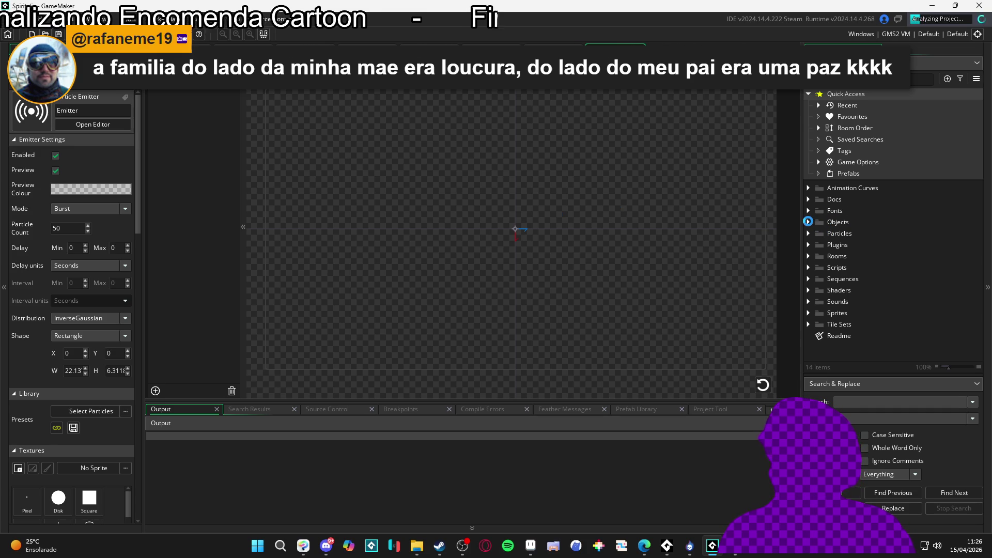
left_click(810, 222)
left_click(810, 223)
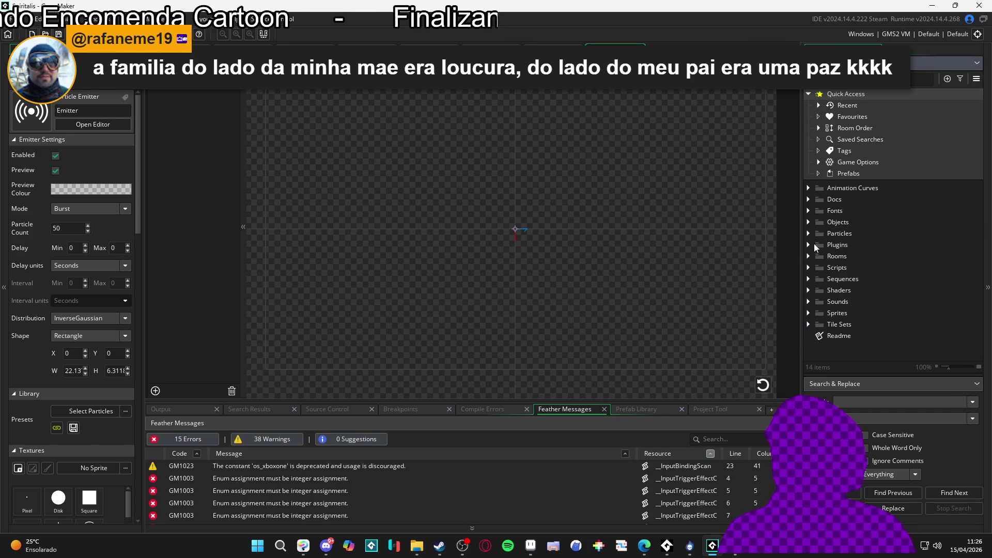
left_click(810, 312)
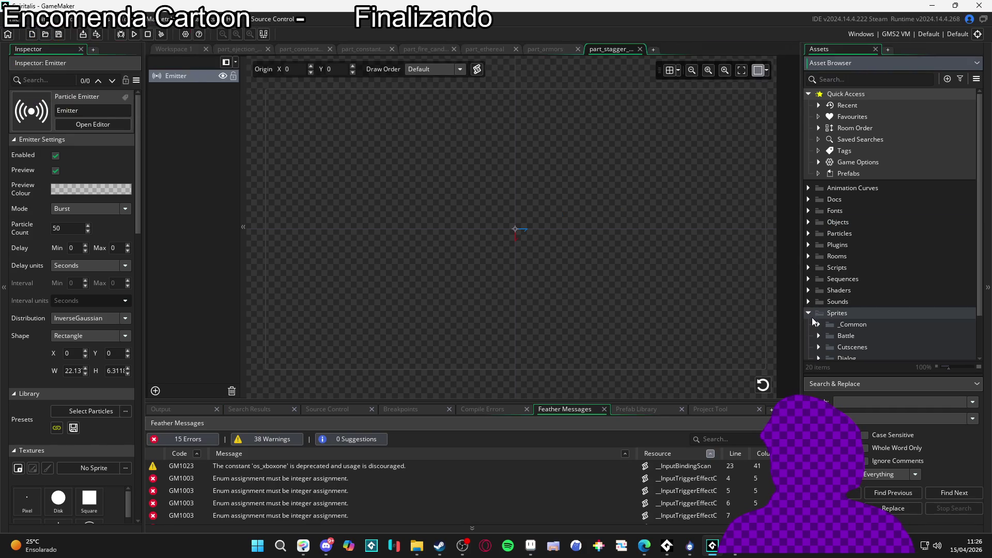
left_click(809, 316)
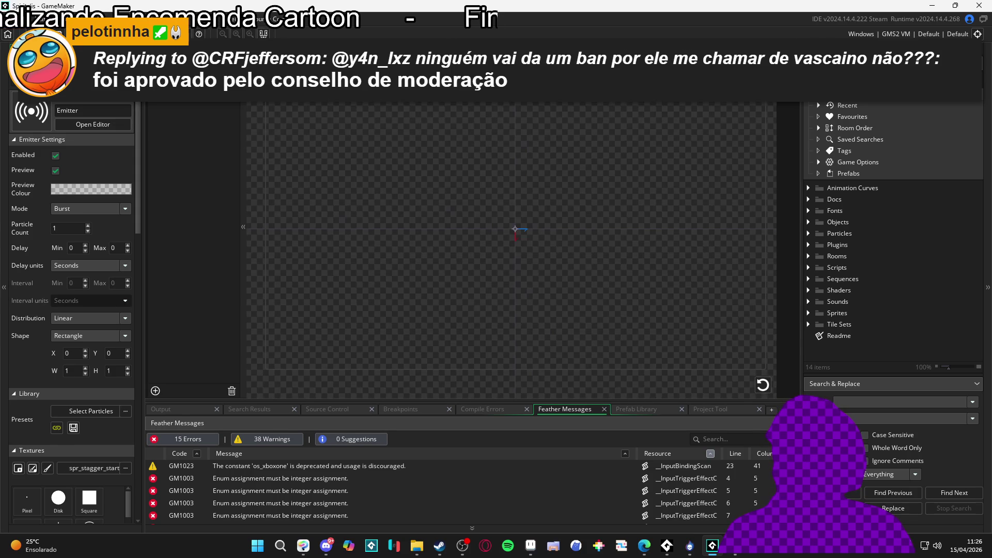
Replay another particle system's burst preview, panning the canvas and widening the emitter properties.
left_click(225, 47)
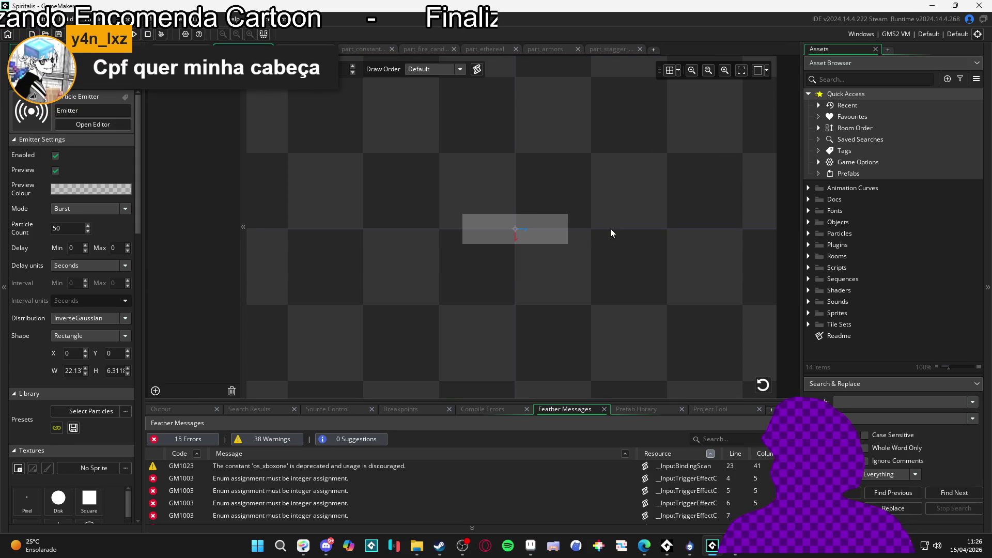
left_click(762, 381)
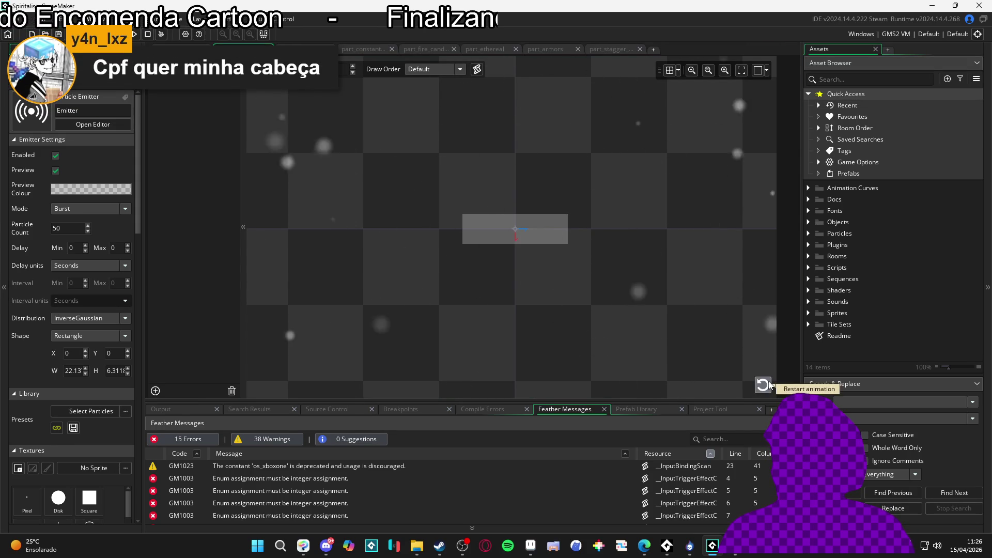
scroll(546, 253, "down", 3)
left_click(768, 388)
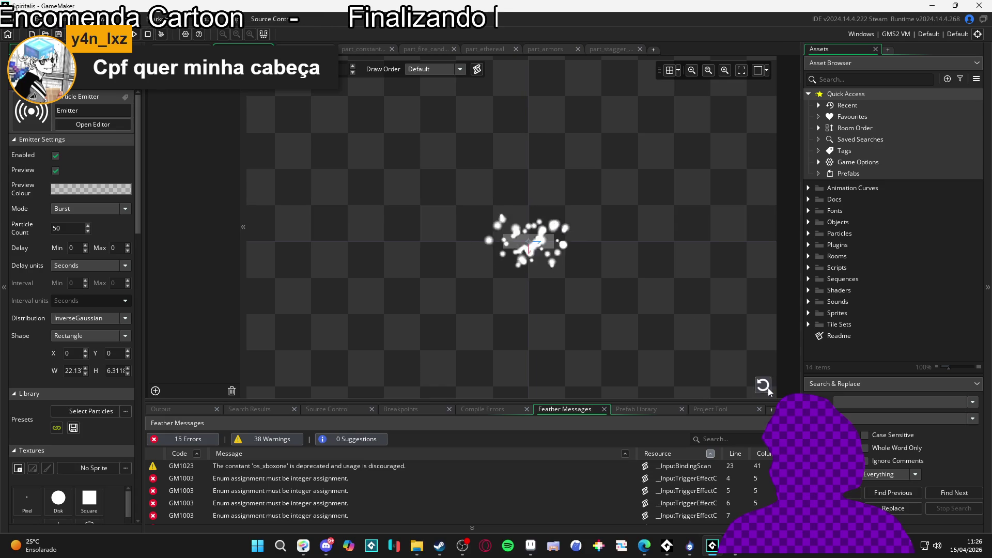
left_click(764, 386)
left_click_drag(587, 265, 555, 266)
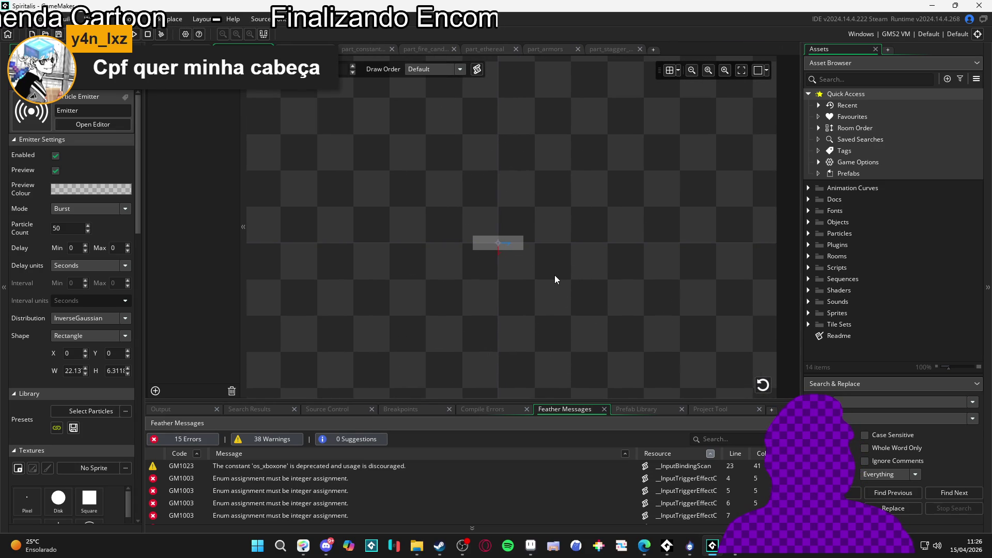
mouse_move(142, 317)
left_mouse_down()
mouse_move(224, 328)
mouse_move(157, 317)
left_mouse_up()
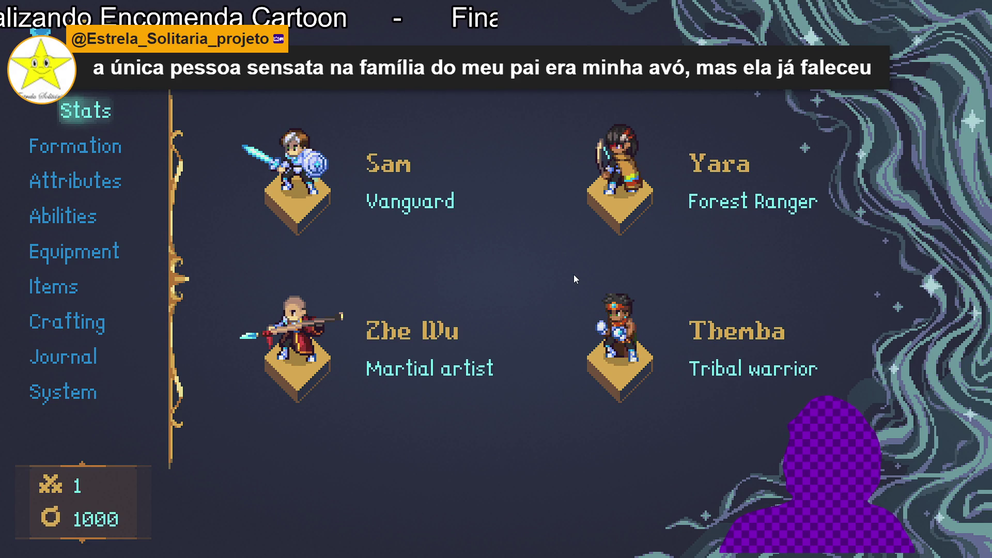
Move through the game menu to Stats, view the party stats page, then back out.
key("Down")
key("Down")
key("Up")
key("Up")
key("Up")
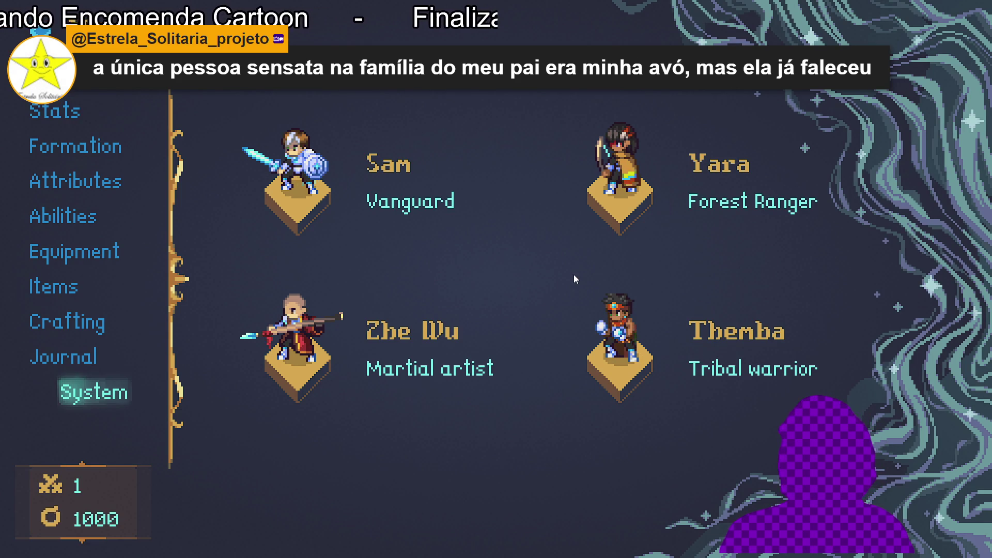
key("Down")
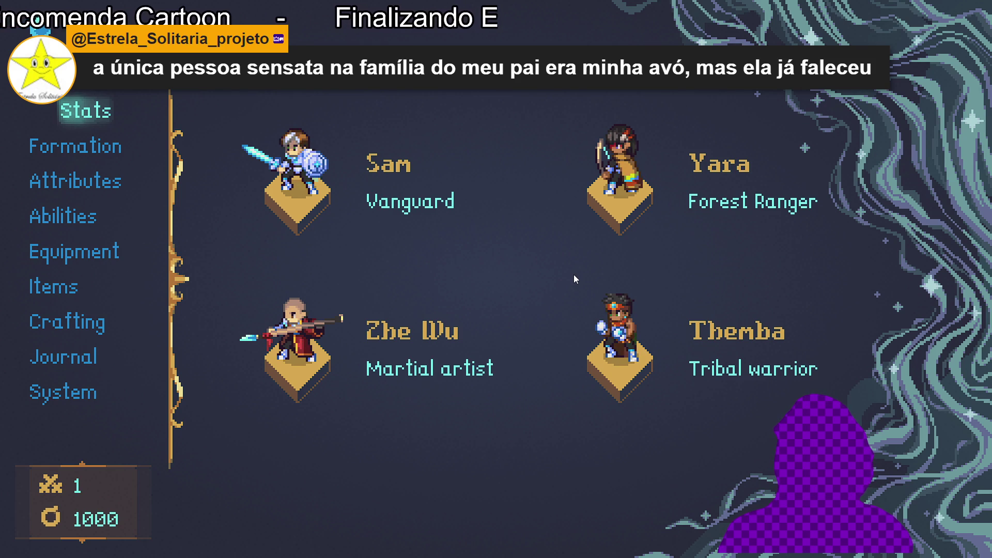
key("Return")
key("Escape")
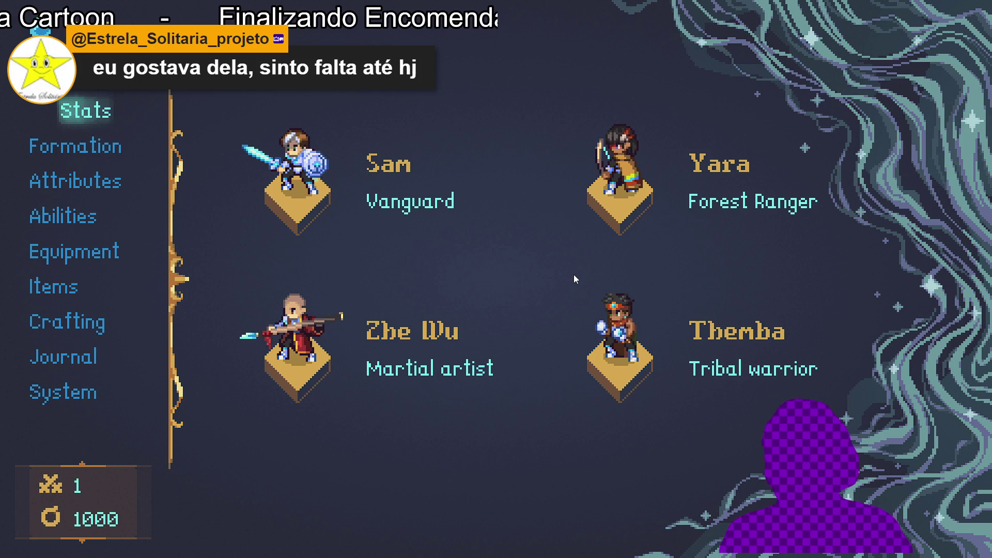
Browse the party menu entries and open Sam's attribute page, showing 100 points to invest.
key("Down")
key("Down")
key("Down")
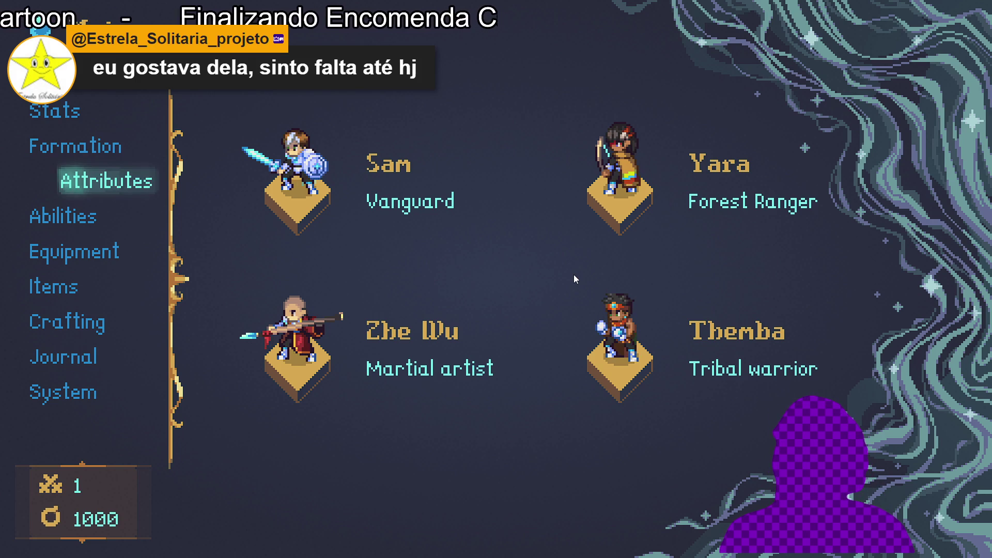
key("Up")
key("Up")
key("Up")
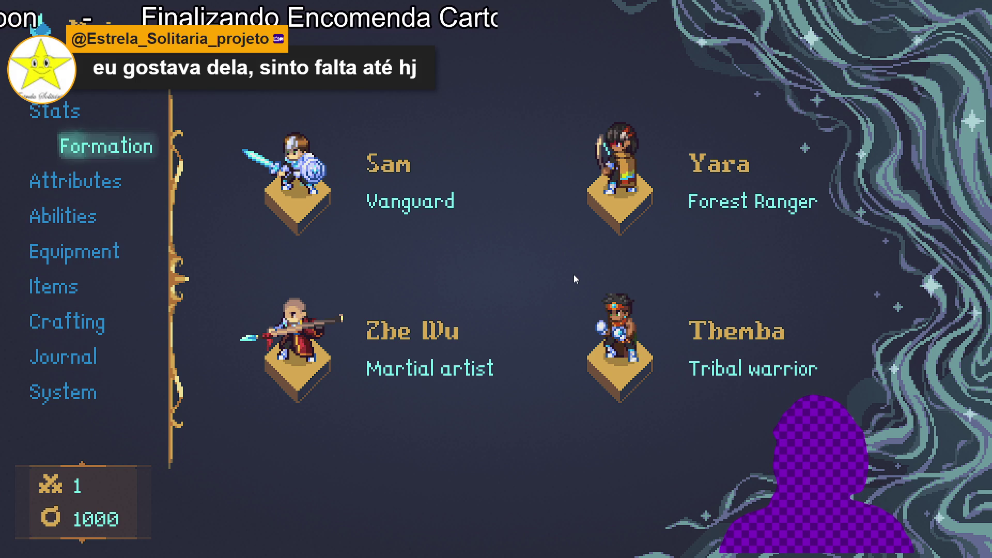
key("Down")
key("Down")
key("Down")
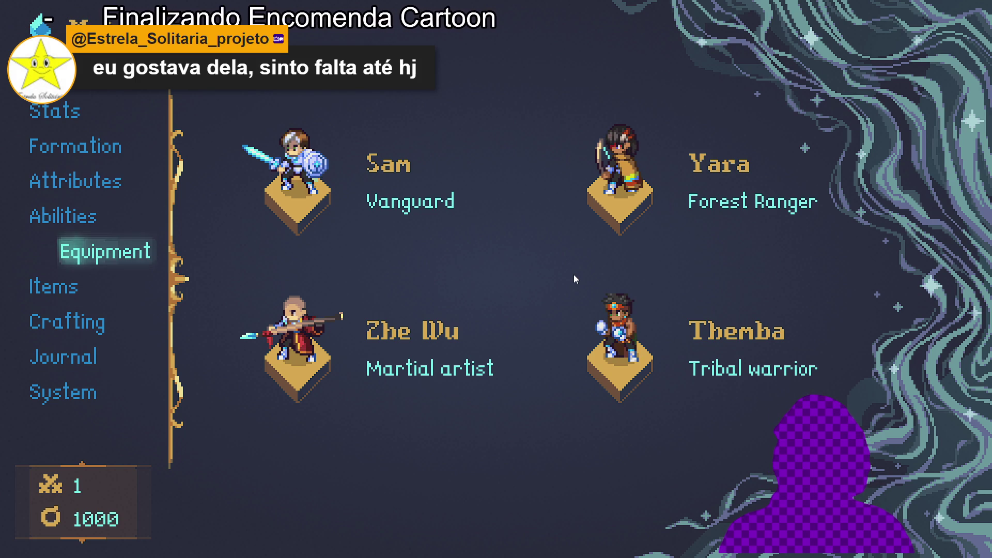
key("Down")
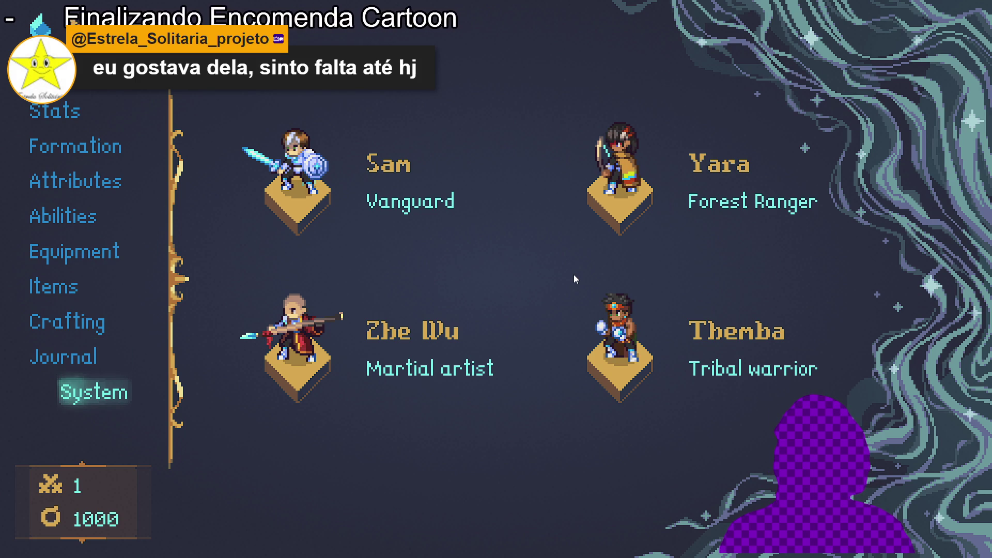
key("Up")
key("Up")
key("Up")
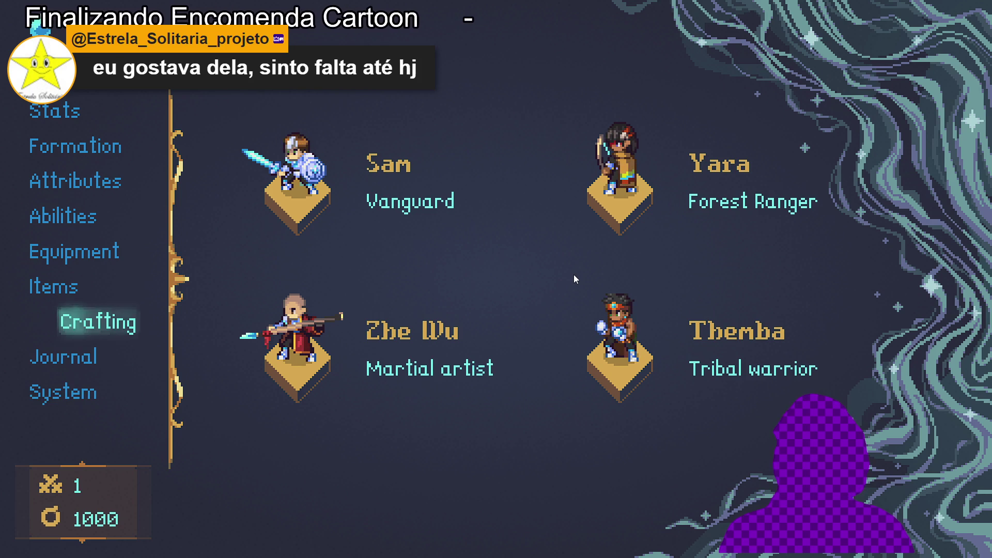
key("Return")
key("Escape")
key("Up")
key("Return")
key("Escape")
key("Return")
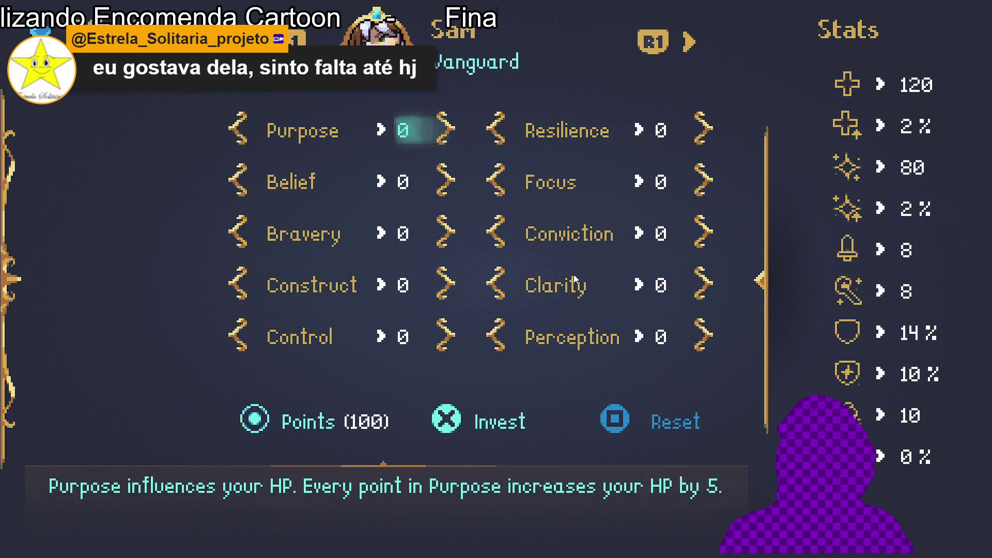
Return to the cave, walk into the Sloth Blobs, and basic-attack with Yara, Zhe Wu and Sam.
key("Escape")
key("Escape")
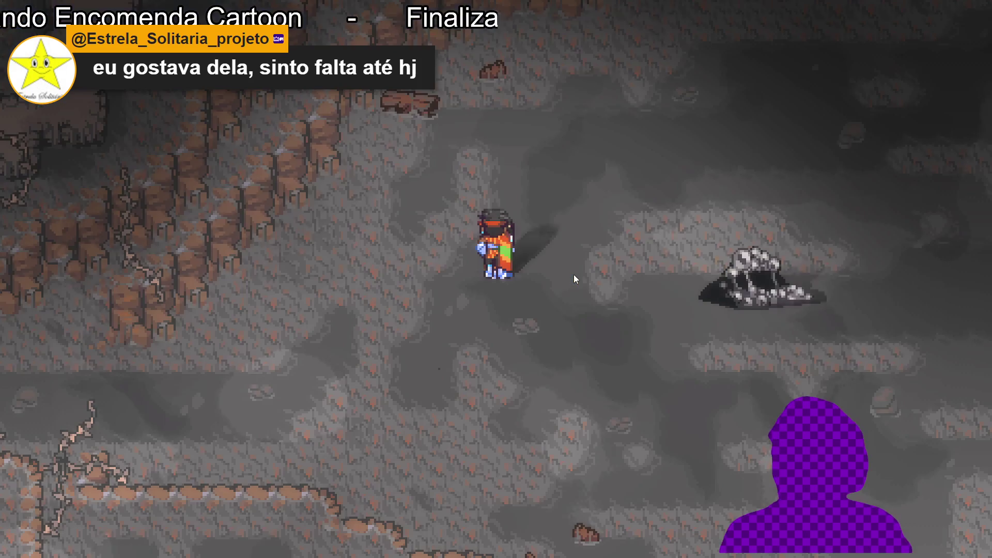
key("Right")
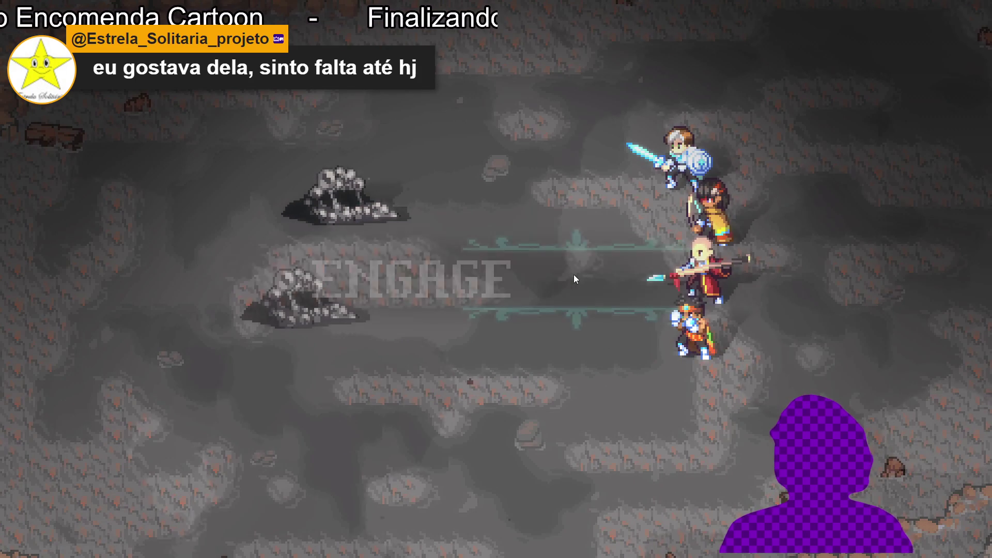
key("Return")
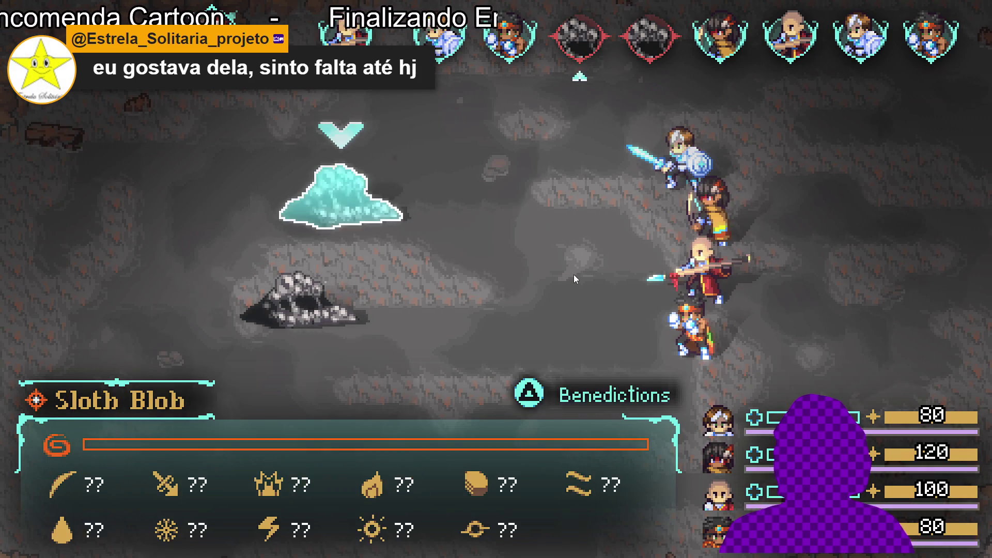
key("Return")
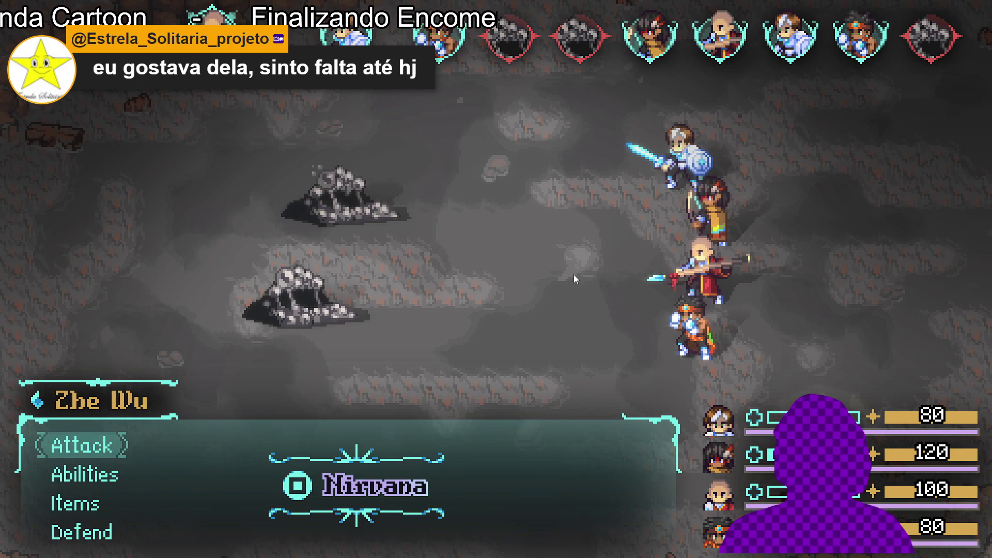
key("Return")
key("Return")
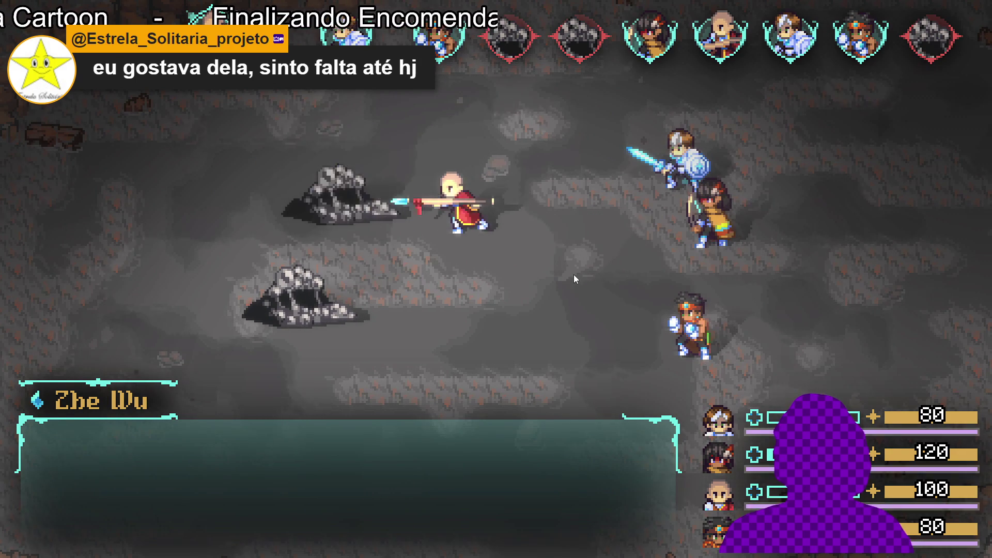
key("Return")
key("Return")
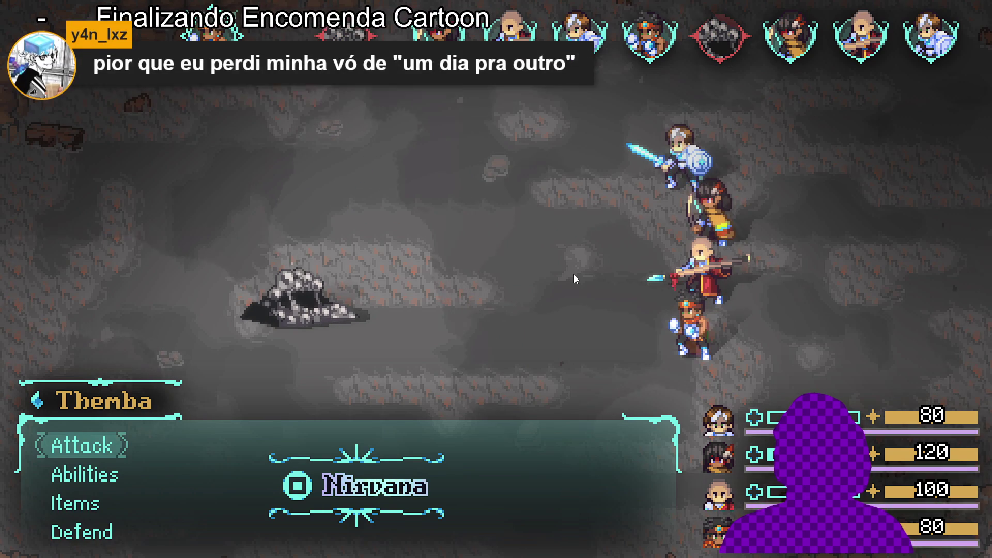
Use Flaming Uppercut on the Sloth Blob.
key("Down")
key("Down")
key("Up")
key("Return")
key("Down")
key("Return")
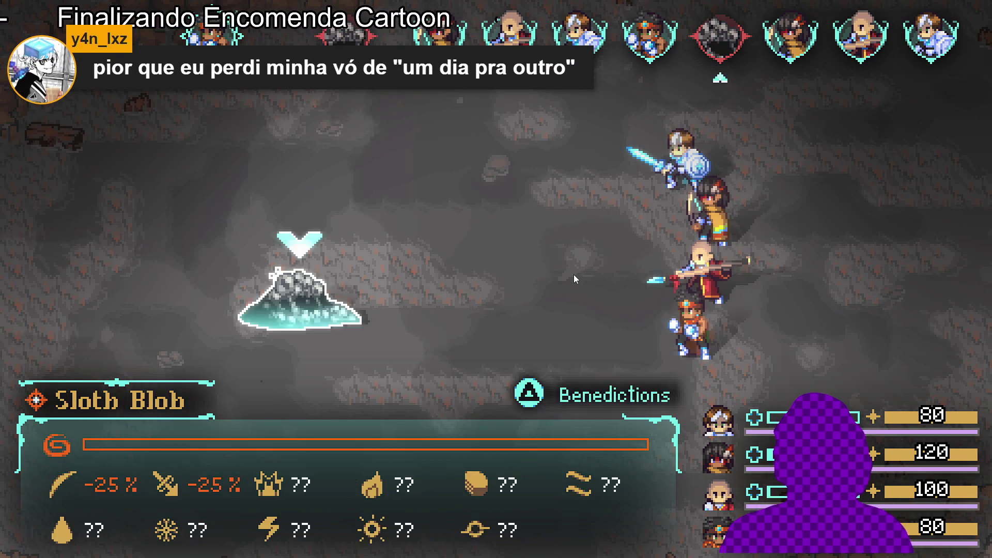
key("Return")
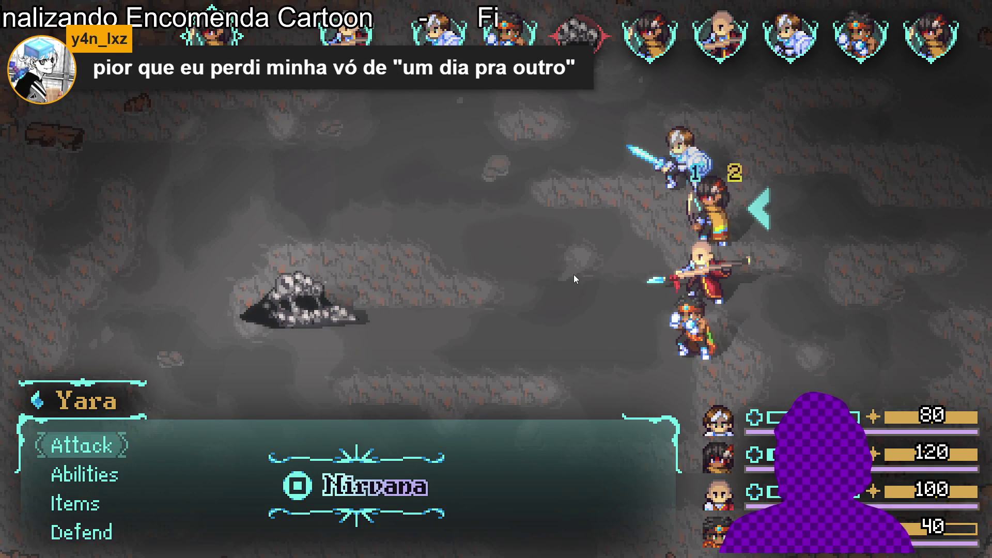
Have Yara cast Gale arrow at the rock enemy, then collect the battle spoils.
key("Down")
key("Return")
key("Down")
key("Up")
key("Down")
key("Return")
key("Return")
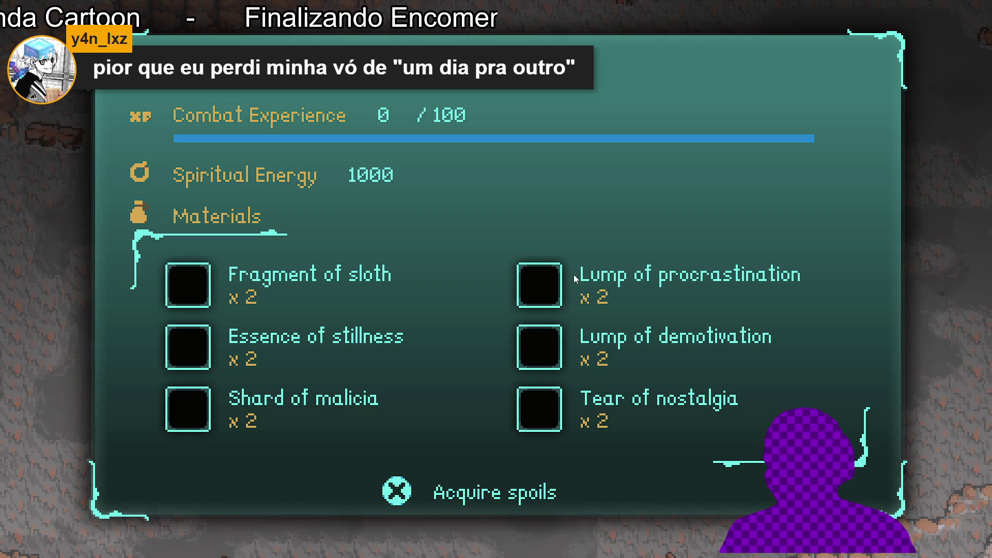
key("Return")
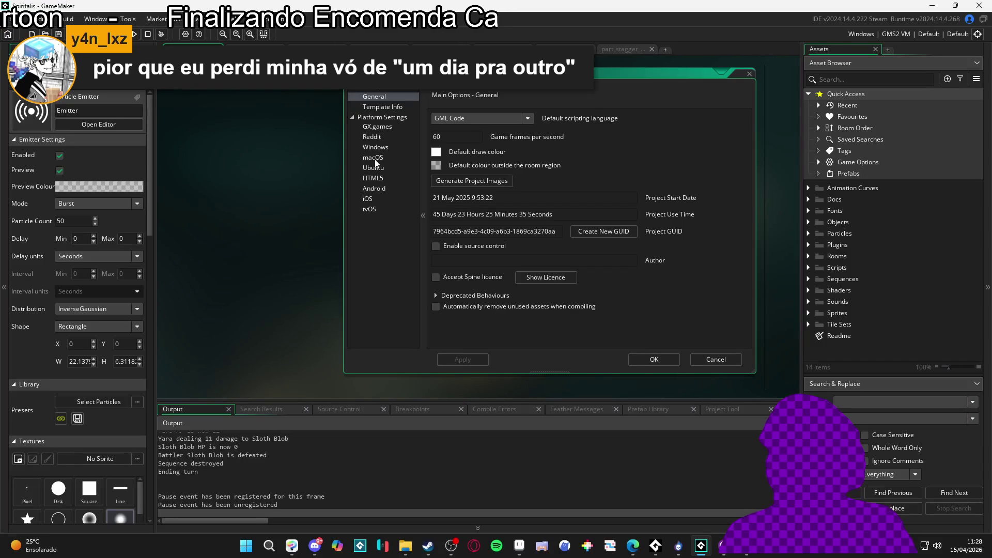
Tick 'Allow fullscreen switching' under Windows > Graphics and confirm the Game Options with OK.
left_click(383, 147)
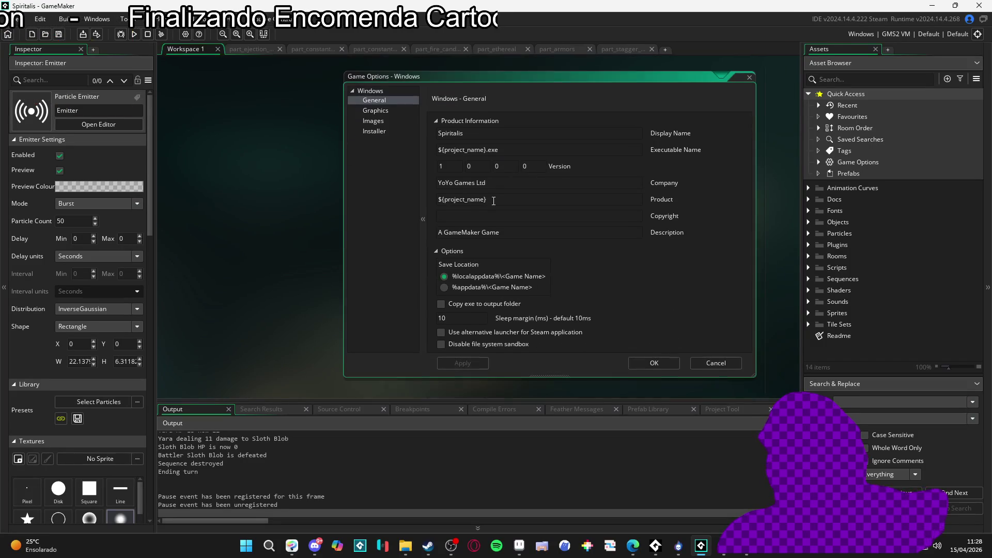
left_click(376, 107)
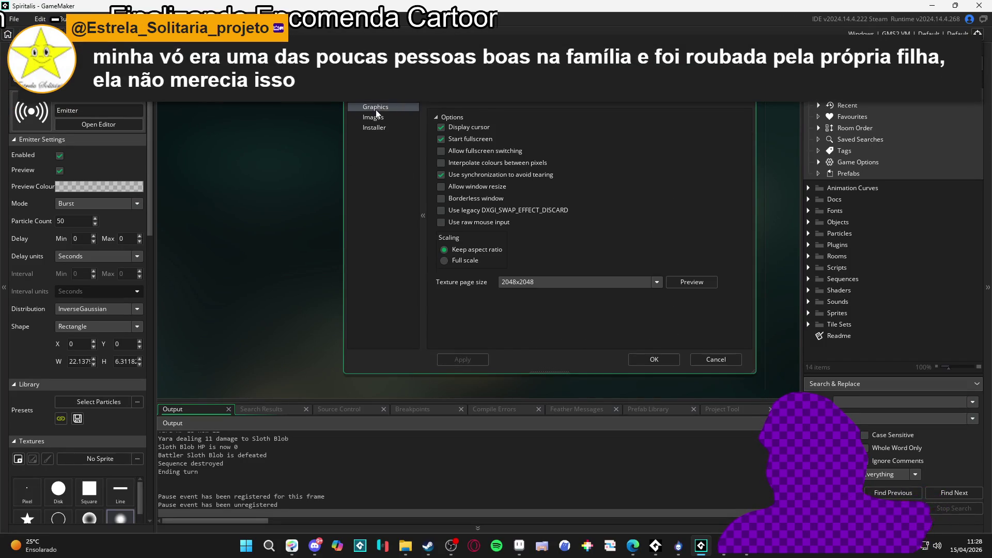
left_click(480, 151)
left_click(674, 359)
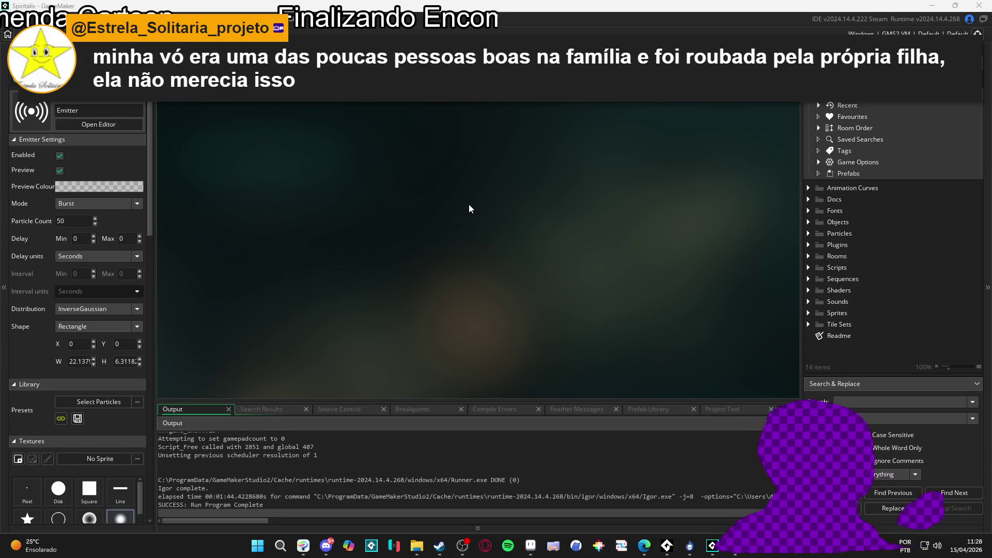
Relaunch the game build with F5 and open Yara's ability list in the cave battle.
key("F5")
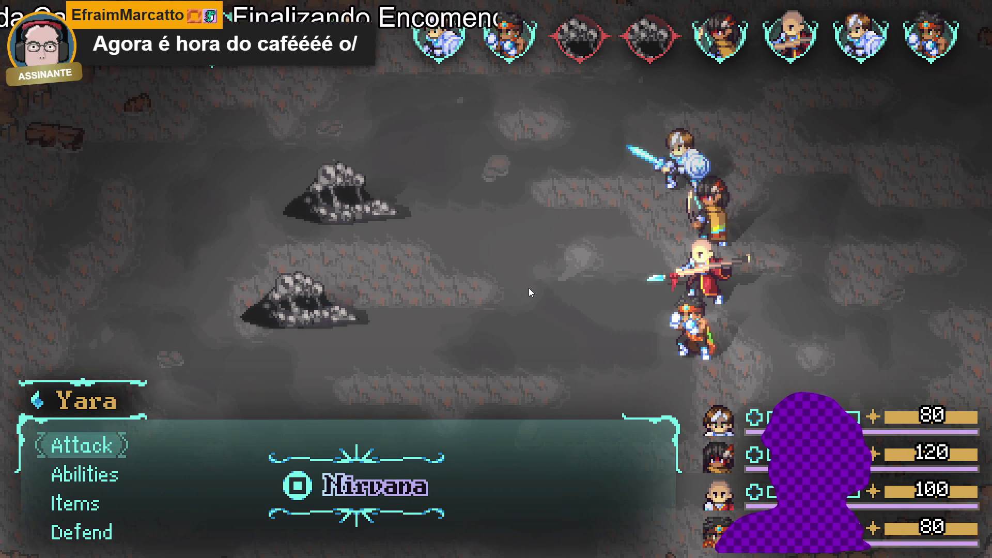
key("Down")
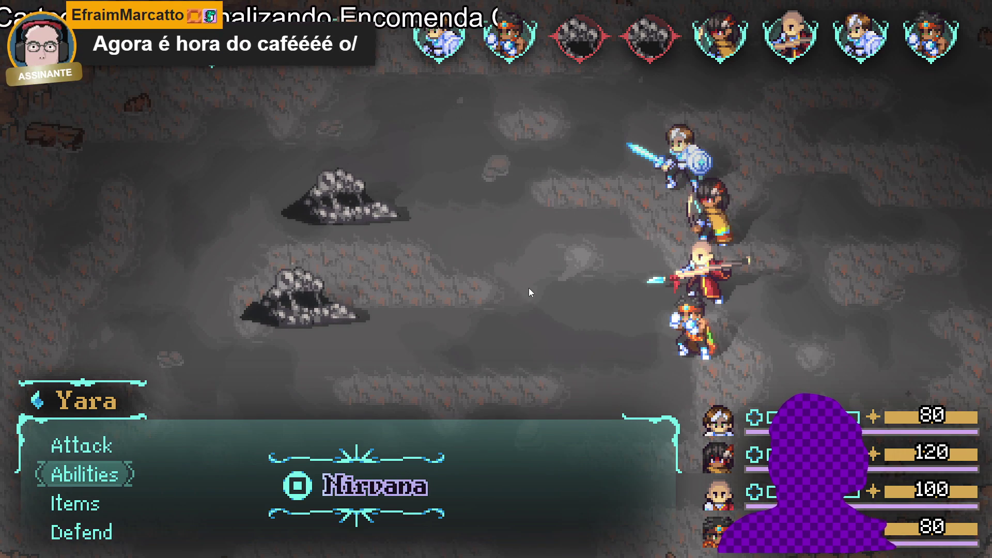
key("Return")
key("Return")
key("Return")
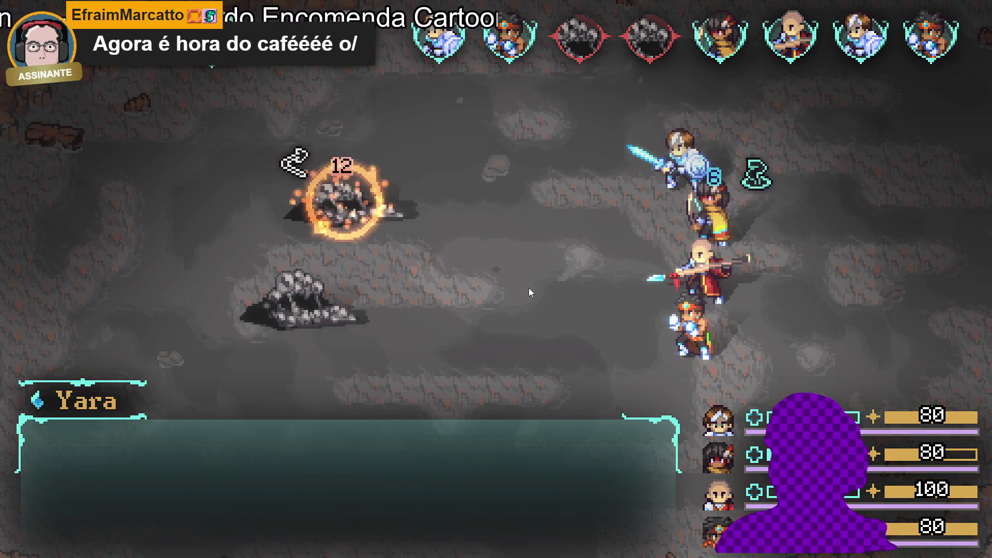
Have Zhe Wu cast Thunder strike on the Sloth Blob.
key("Down")
key("Down")
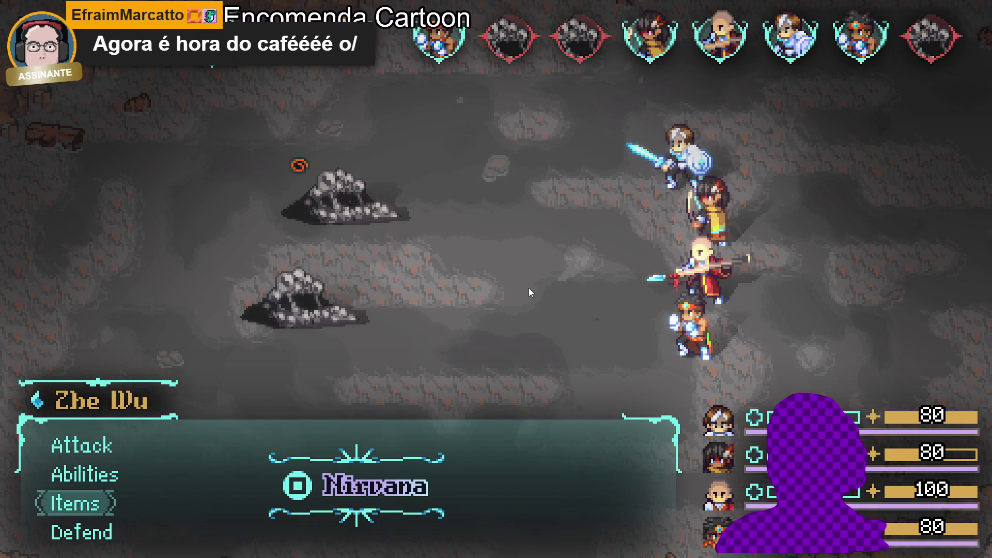
key("Up")
key("Return")
key("Down")
key("Up")
key("Return")
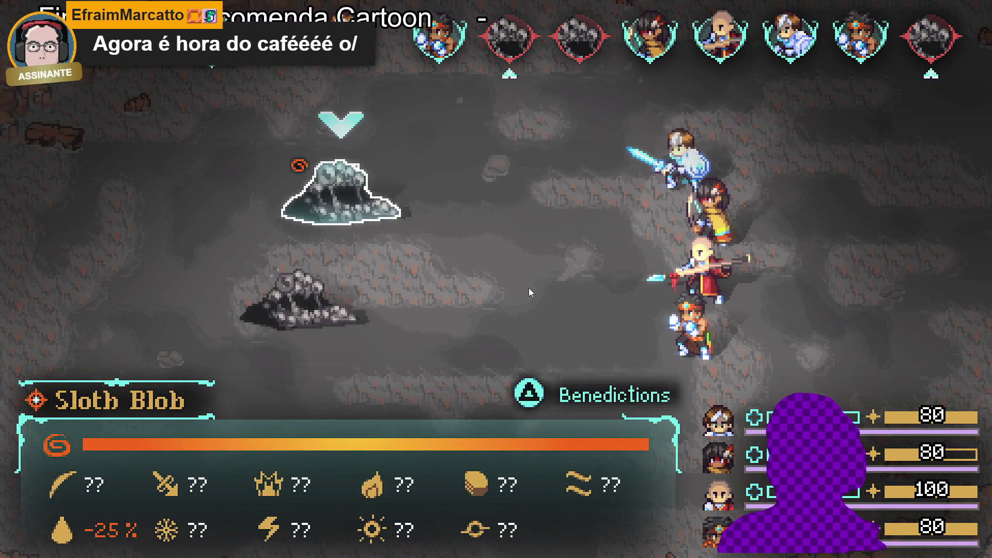
key("Return")
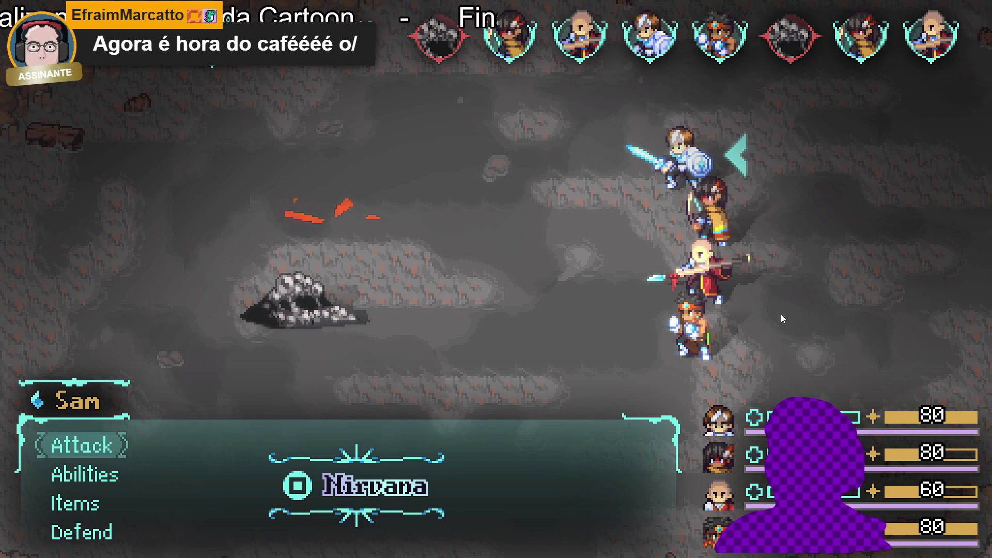
Browse Sam's abilities and cast Converging light.
key("Down")
key("Return")
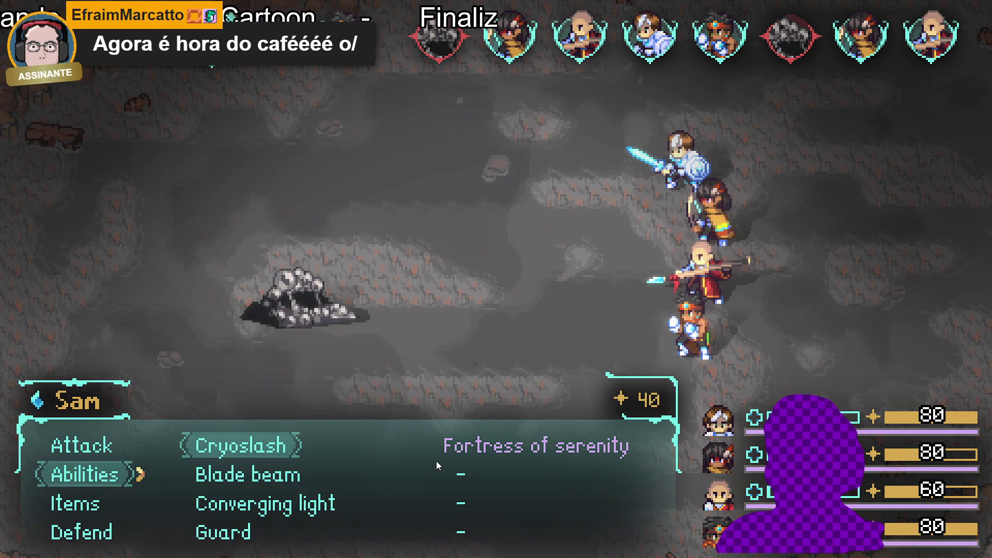
key("Down")
key("Down")
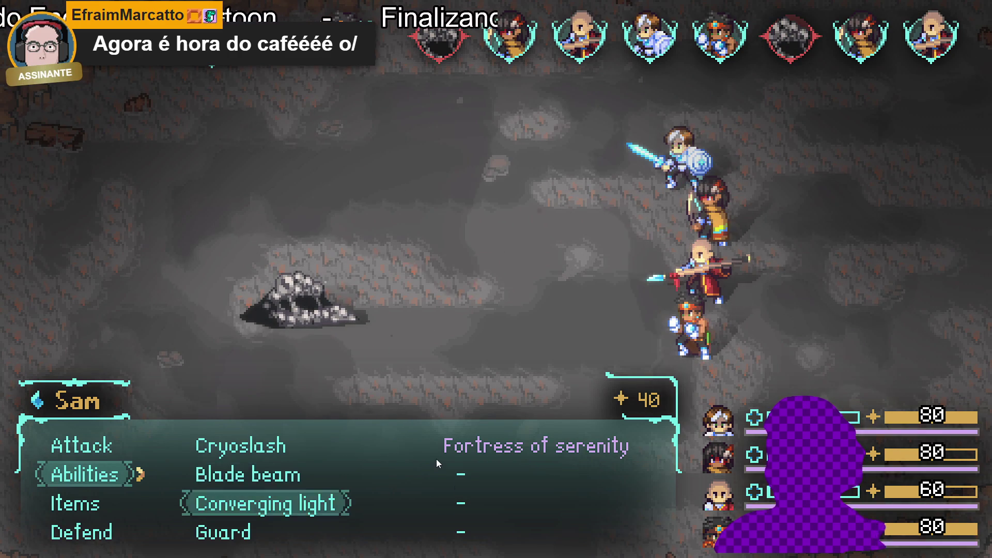
key("Return")
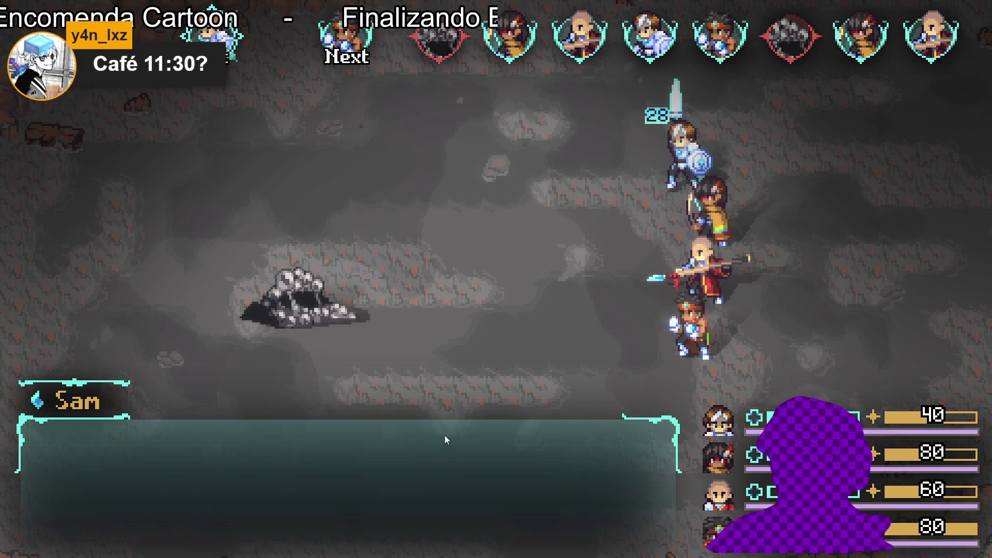
Have Themba use his chosen ability on the Sloth Blob.
key("Down")
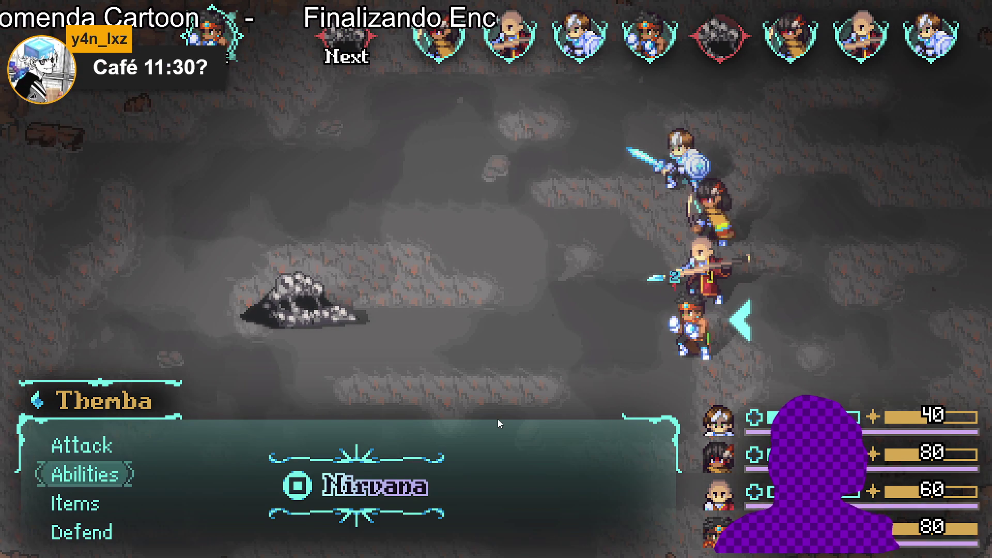
key("Down")
key("Up")
key("Return")
key("Down")
key("Return")
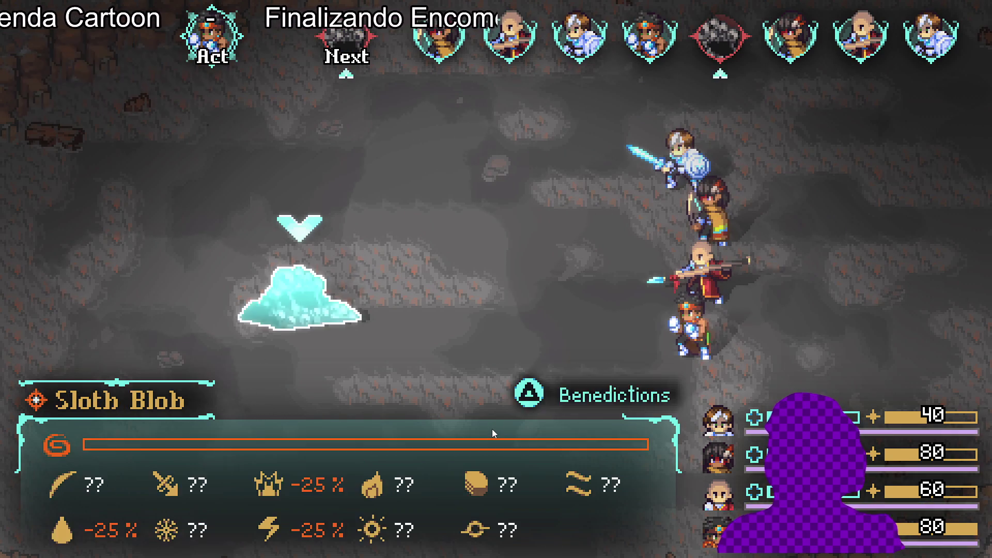
key("Return")
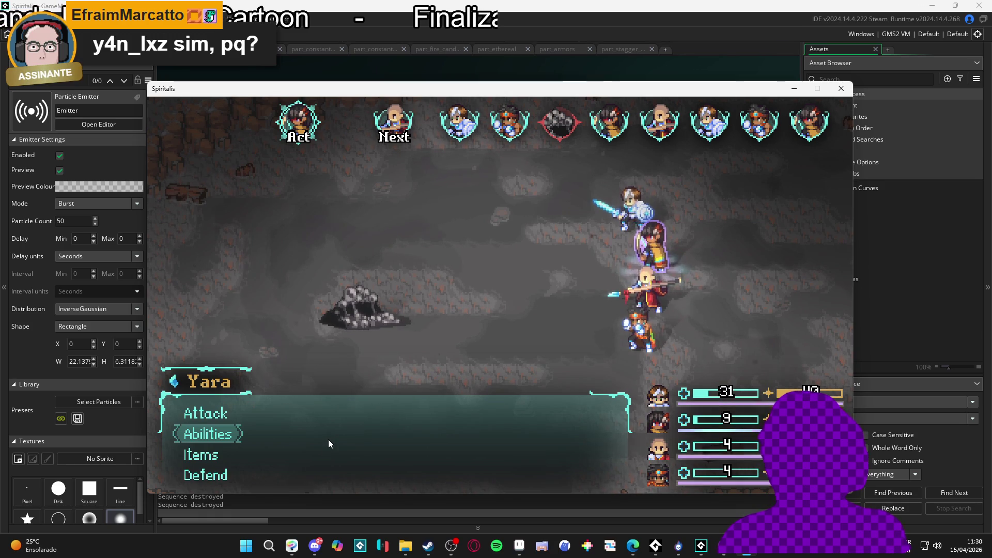
Browse Yara's abilities past Refreshing dew and Eagle eyes, then cast Aqua sphere on the Sloth Blob.
key("Return")
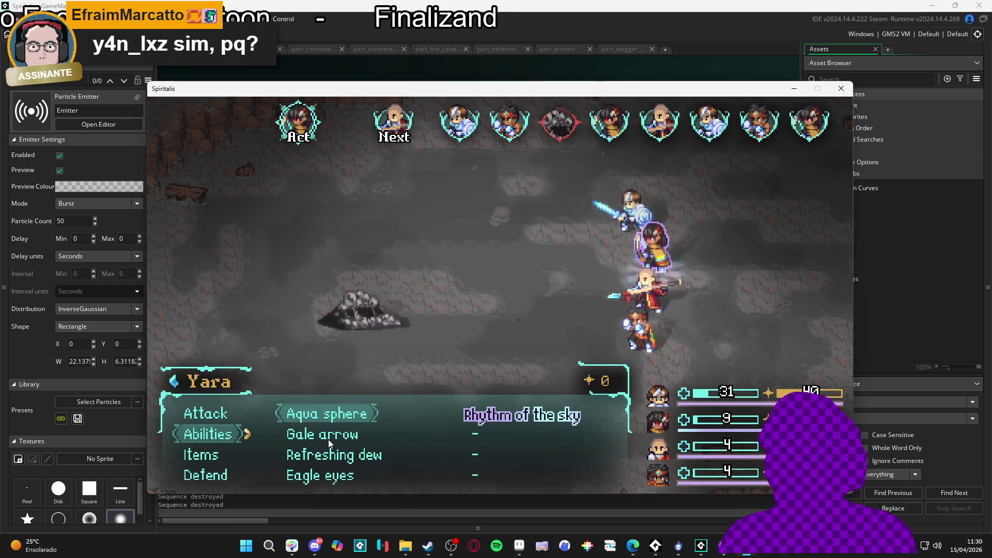
key("Down")
key("Down")
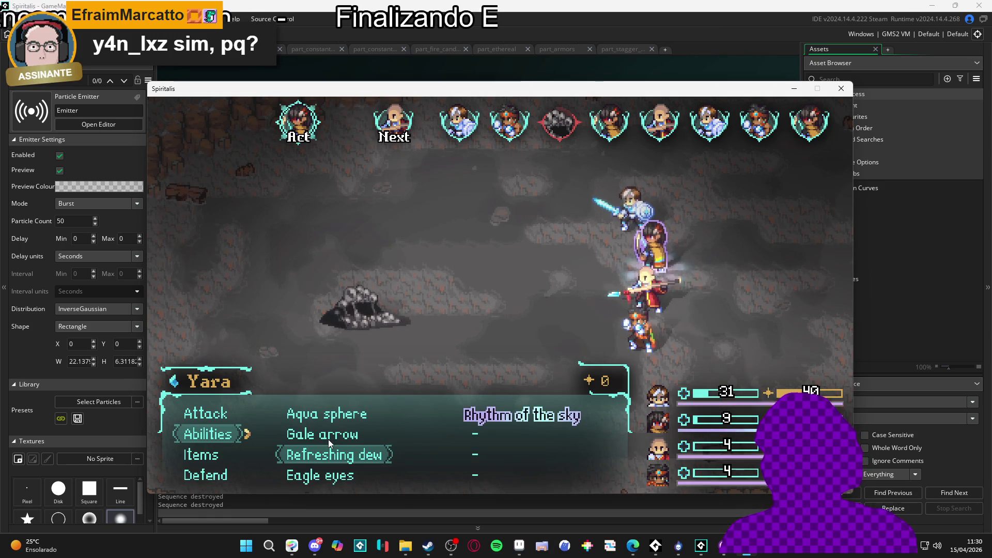
key("Down")
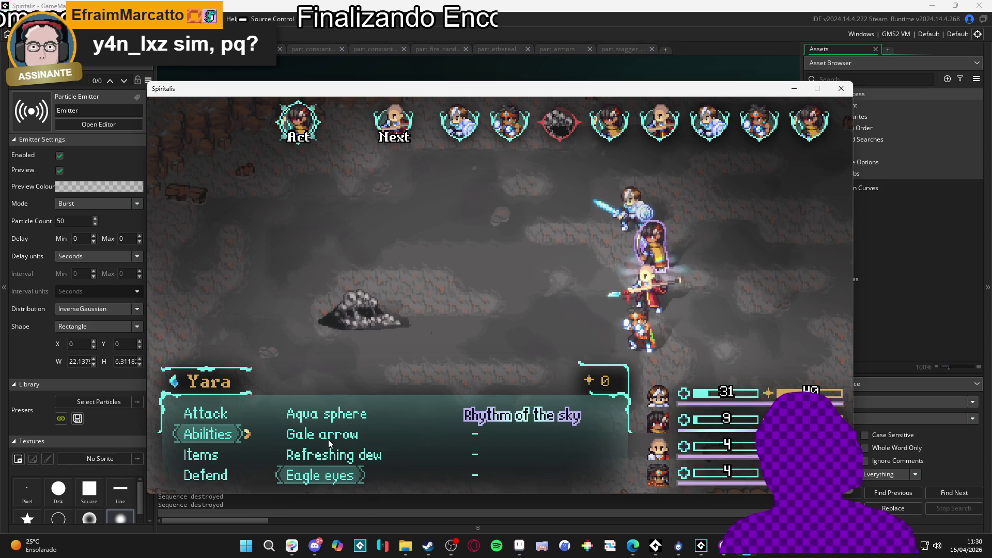
key("Up")
key("Up")
key("Up")
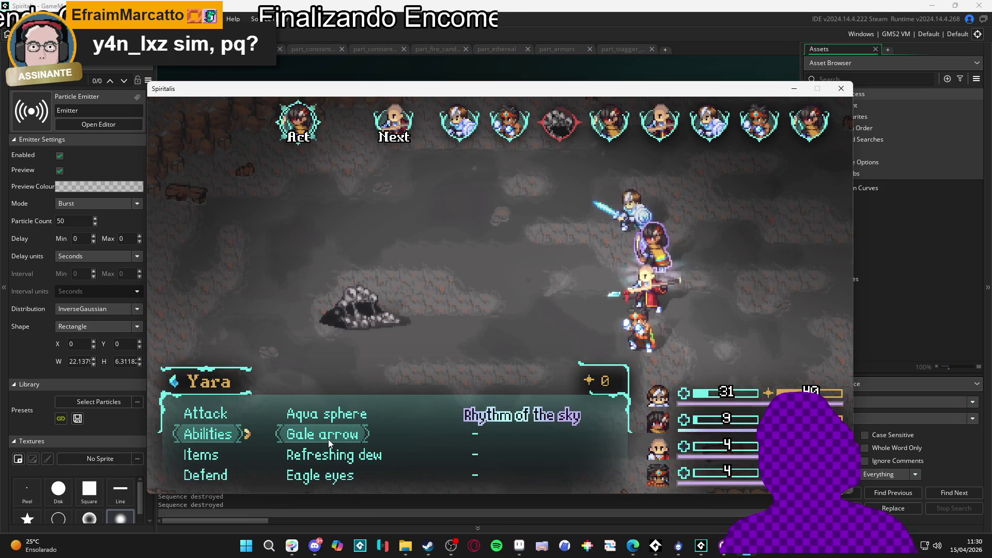
key("Return")
key("Return")
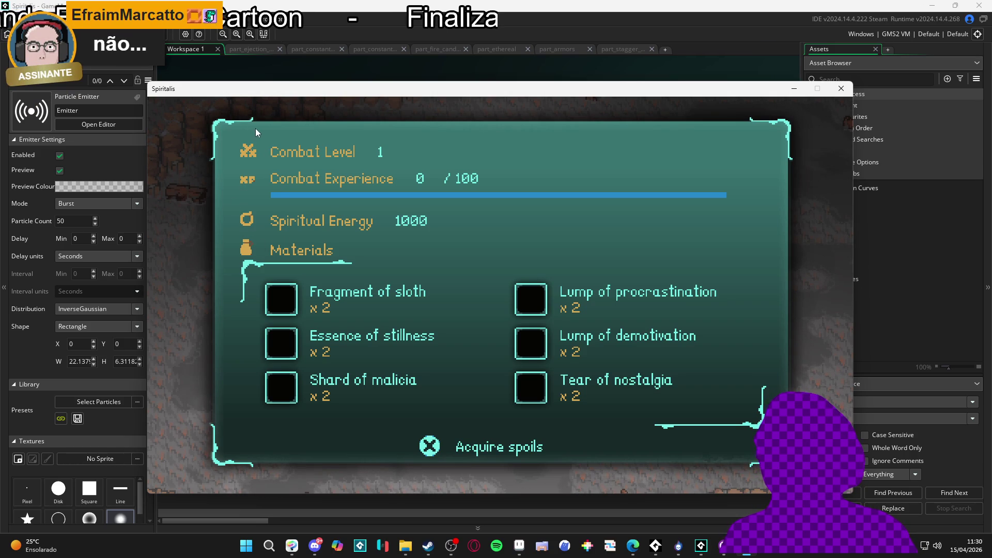
Snip the game's spoils panel region with Win+Shift+S and switch to Aseprite.
key("super+s")
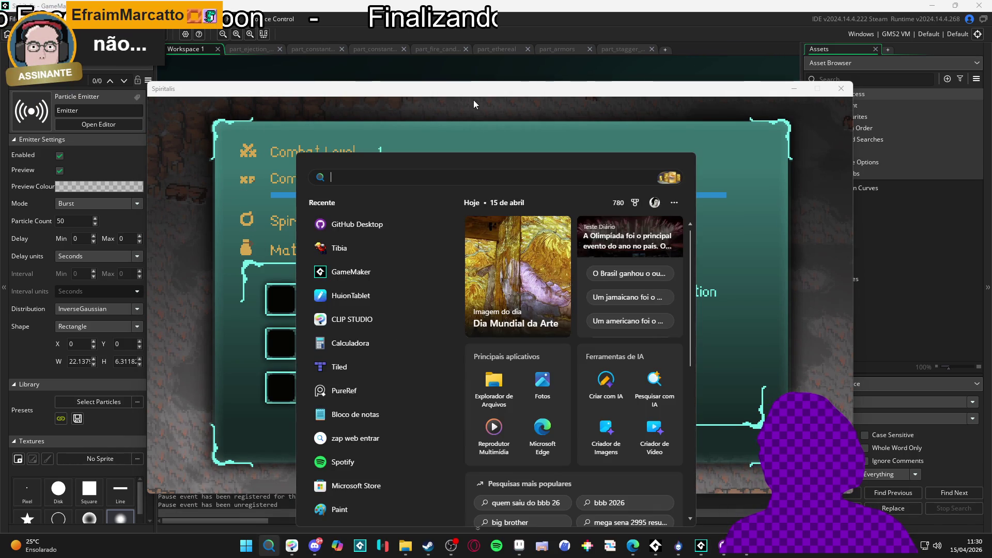
key("Escape")
key("super+shift+s")
mouse_move(180, 108)
left_mouse_down()
mouse_move(640, 424)
mouse_move(800, 486)
left_mouse_up()
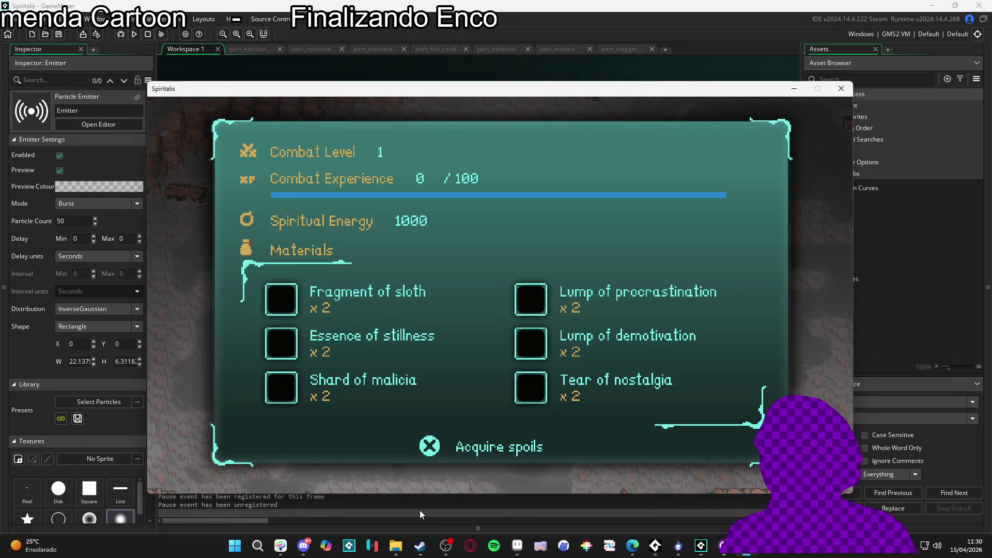
left_click(526, 547)
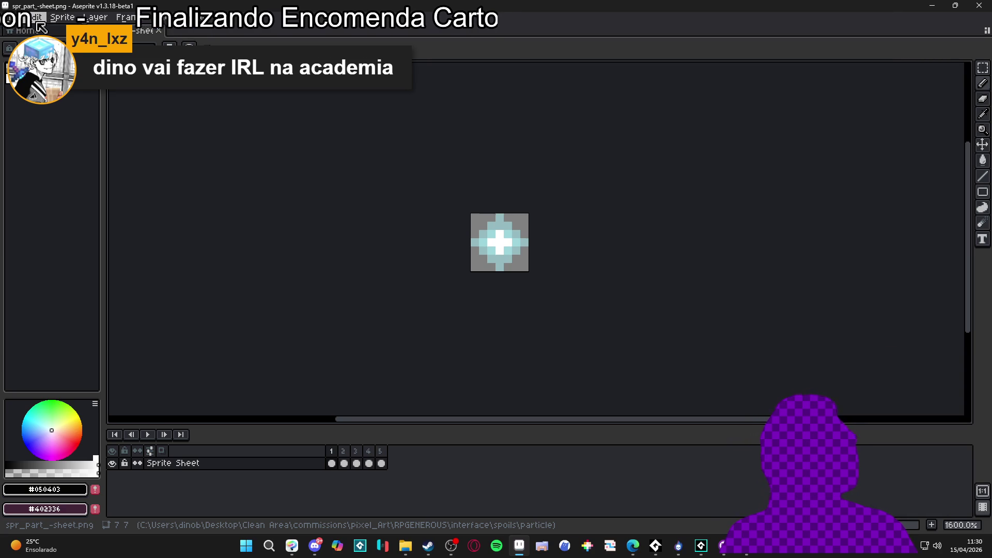
Create a new 1199×729 sprite and paste the spoils panel screenshot into it.
left_click(12, 17)
left_click(21, 27)
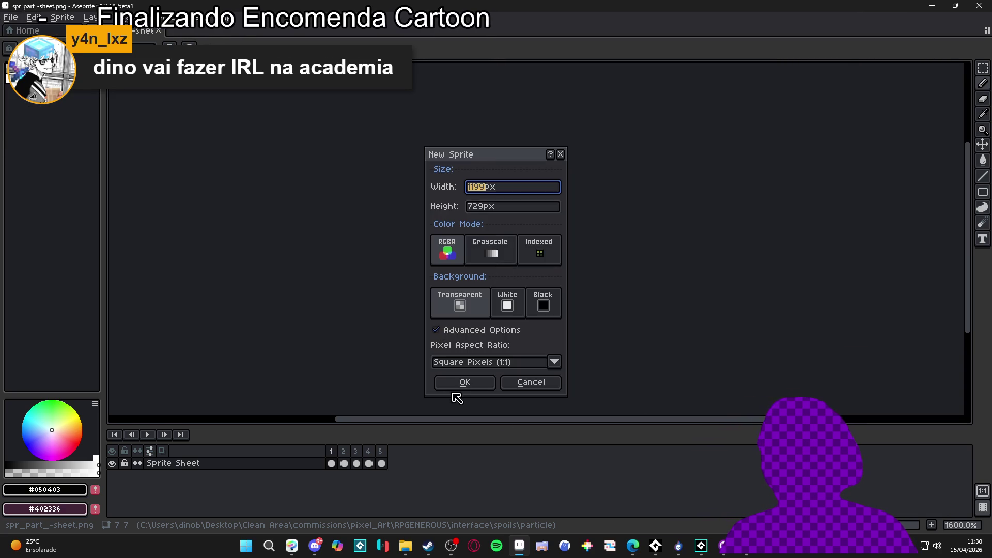
left_click(463, 381)
key("ctrl+v")
Enlarge the canvas area over the timeline and enter a 1199/3 (33.28%) Sprite Size resize.
scroll(315, 134, "up", 6)
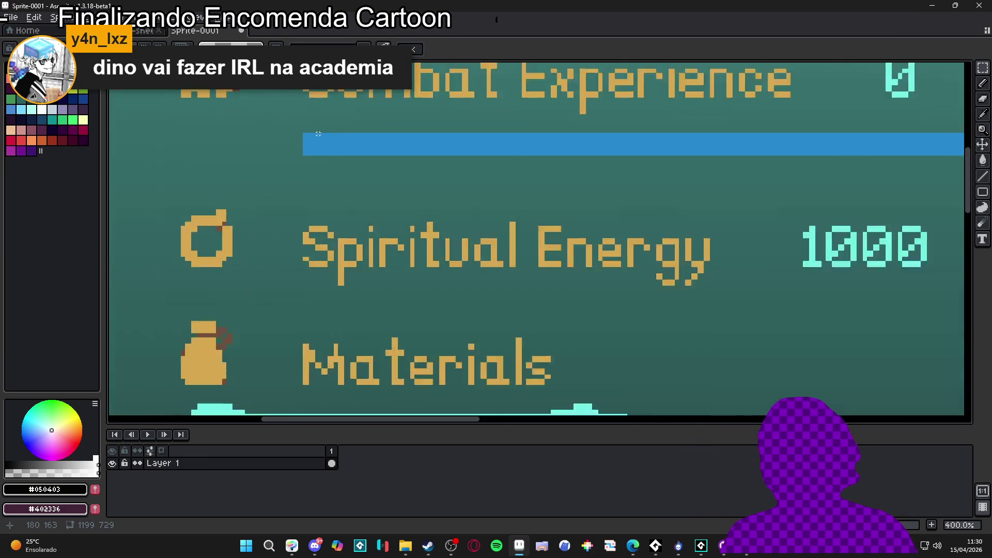
scroll(315, 135, "down", 3)
scroll(321, 184, "up", 4)
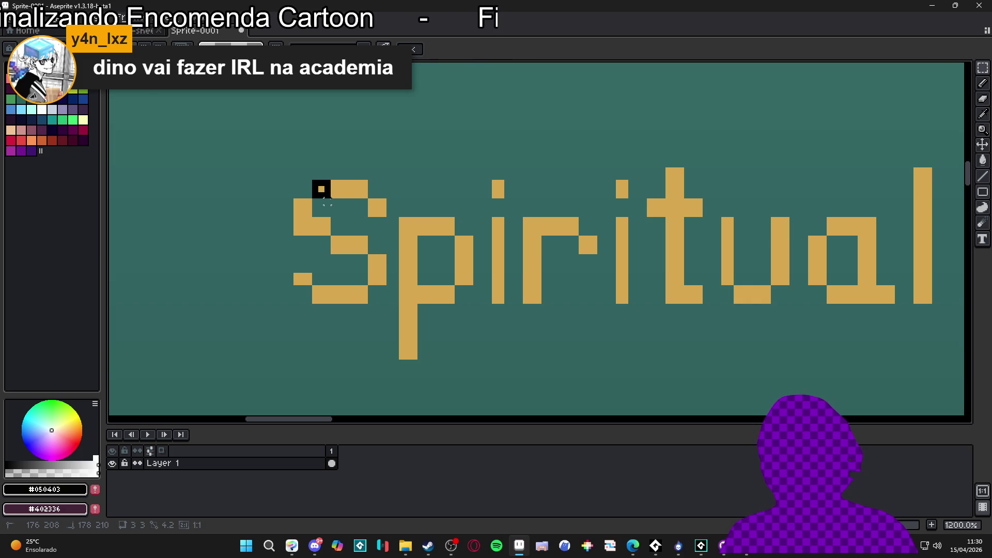
scroll(329, 194, "down", 5)
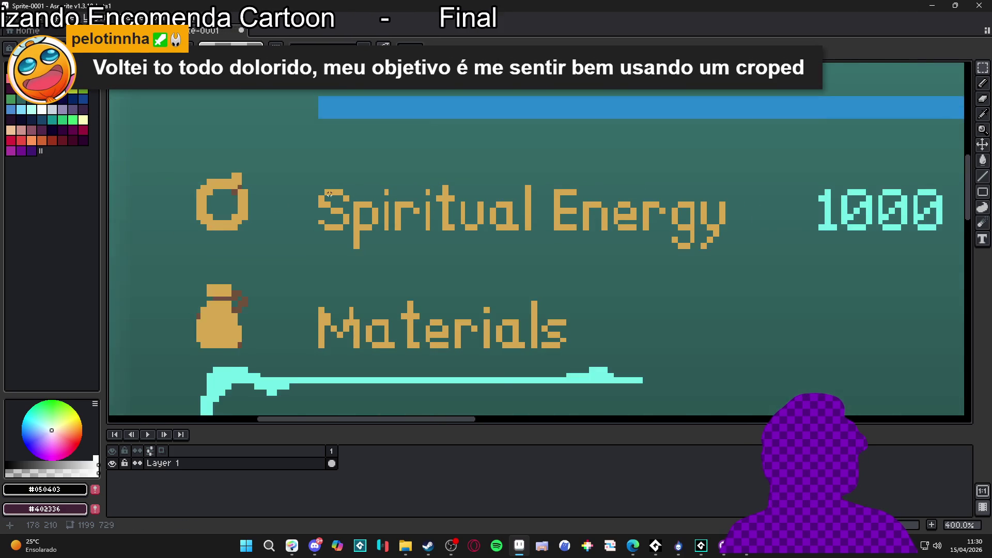
scroll(329, 193, "down", 2)
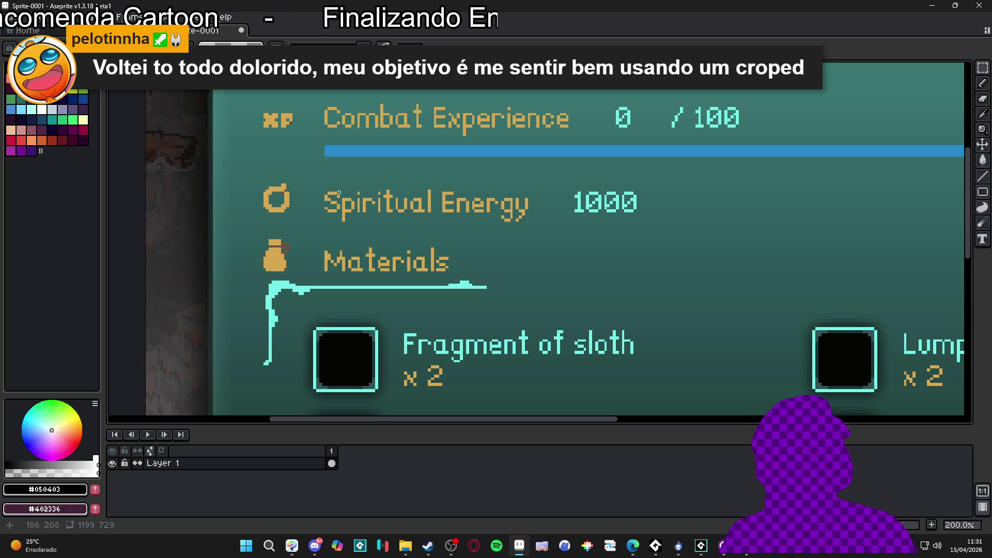
scroll(338, 192, "down", 2)
scroll(356, 194, "up", 1)
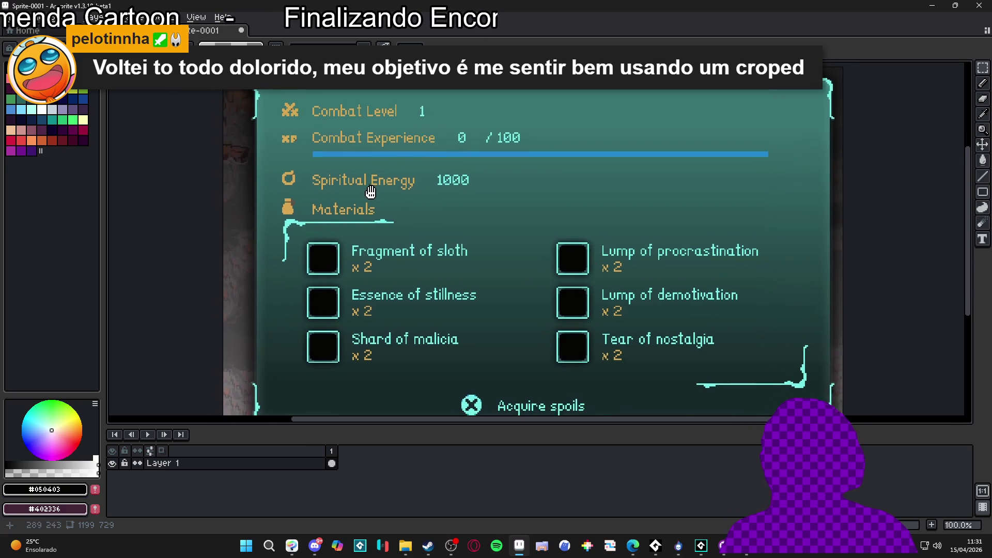
left_click_drag(375, 194, 354, 183)
left_click_drag(464, 426, 464, 465)
scroll(439, 337, "down", 1)
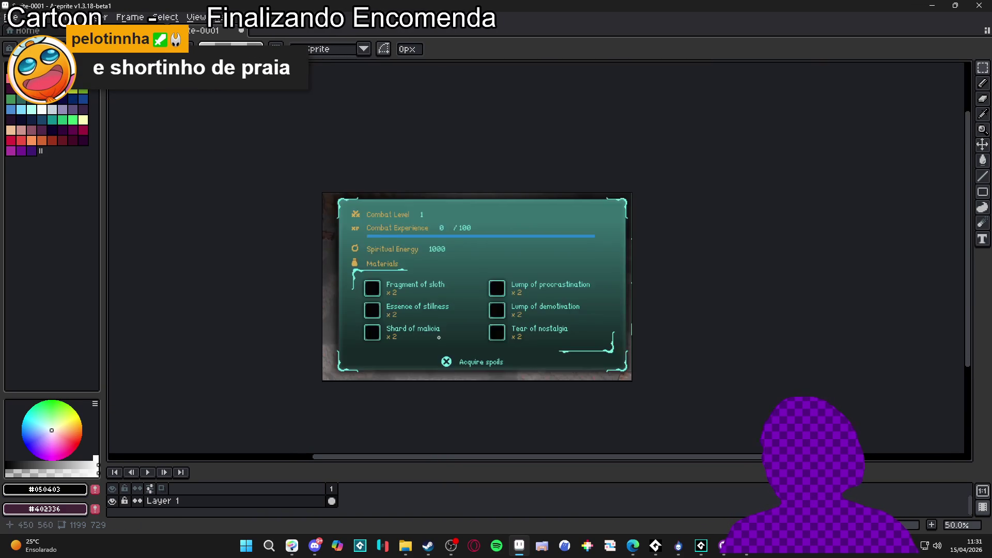
scroll(439, 337, "up", 1)
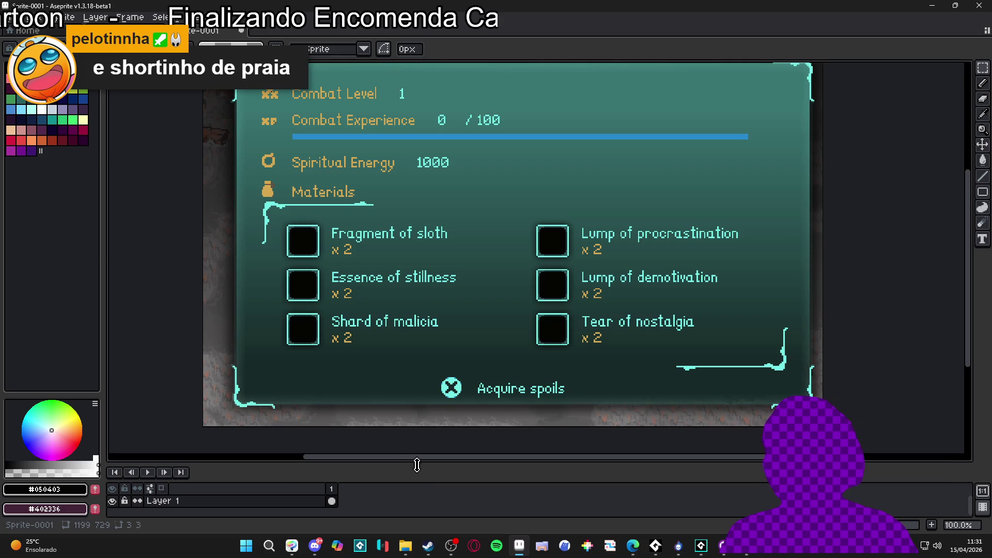
left_click_drag(417, 465, 417, 419)
scroll(457, 270, "down", 1)
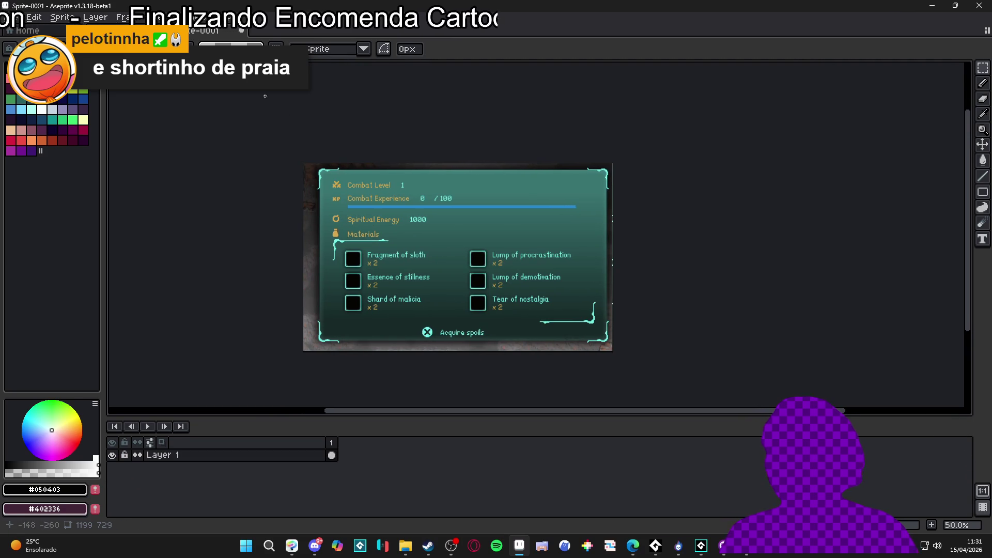
left_click(55, 18)
key("ctrl+alt+i")
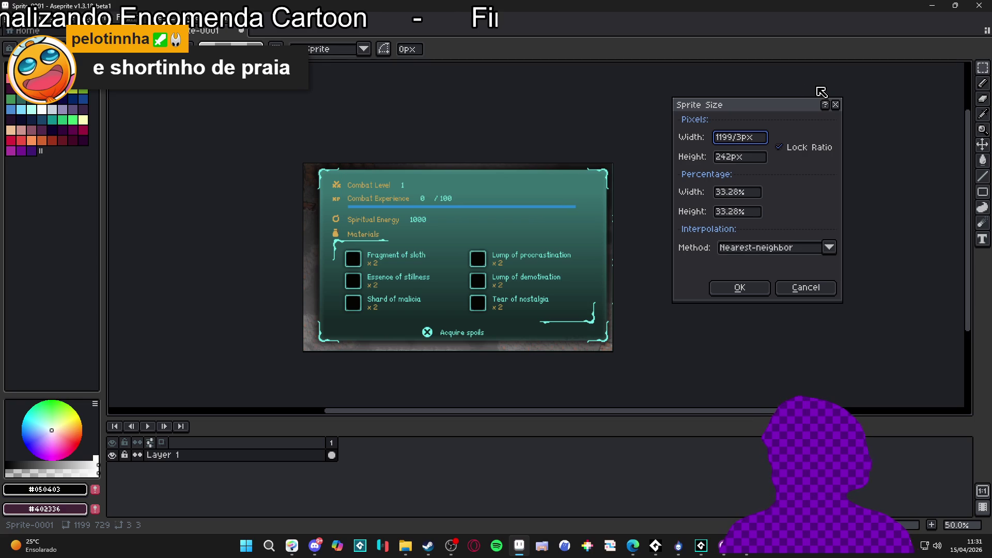
Apply the one-third resize to 399×242 and zoom in near the blue bar's left end.
key("Return")
scroll(485, 298, "up", 4)
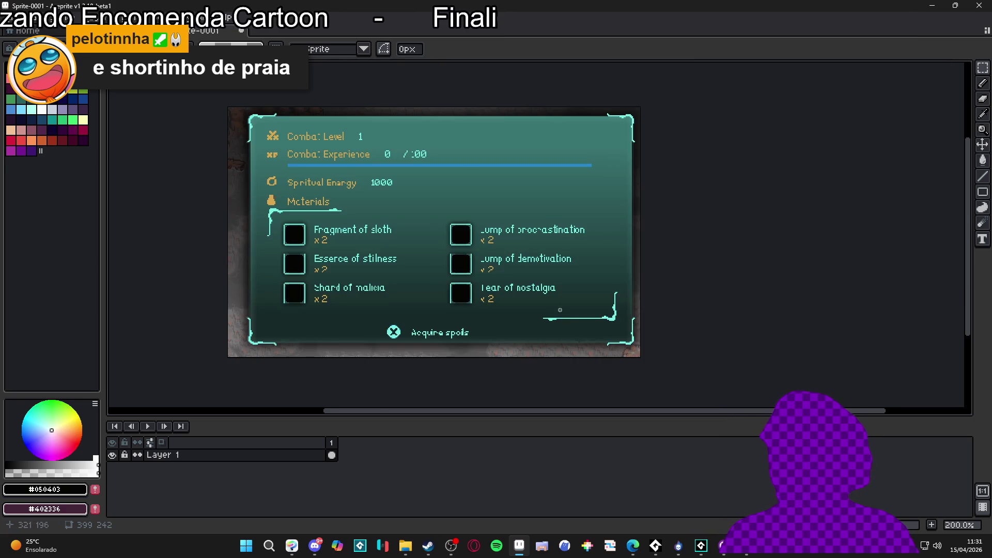
scroll(276, 134, "up", 1)
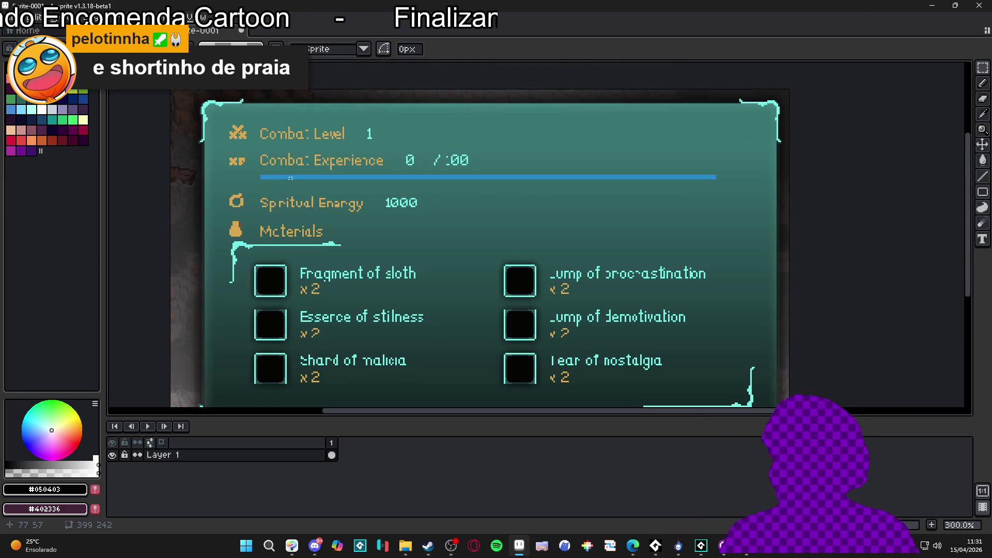
scroll(281, 173, "up", 10)
left_click_drag(231, 225, 272, 278)
Reframe the view on the Materials panel and select most of the spoils panel.
scroll(272, 278, "down", 9)
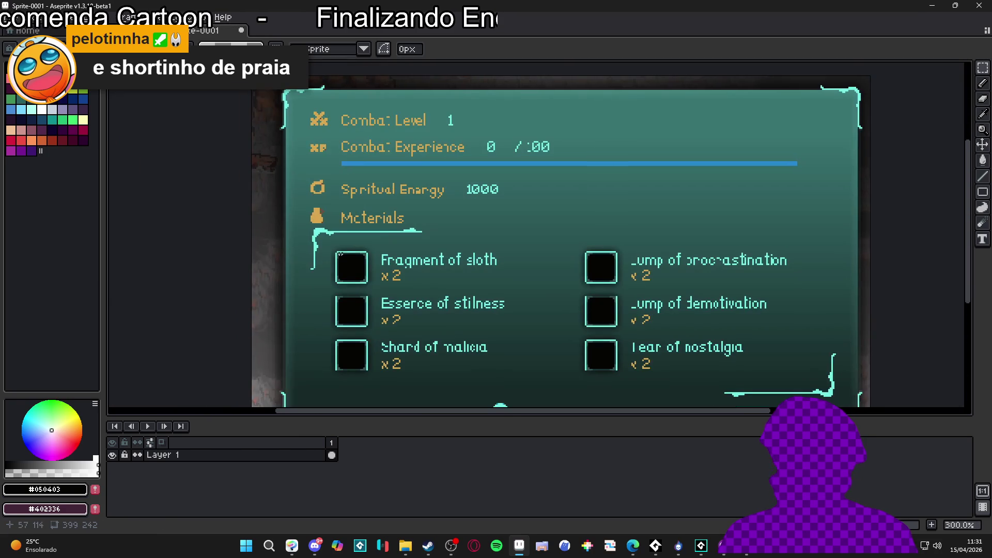
scroll(346, 224, "up", 4)
scroll(346, 223, "down", 3)
mouse_move(439, 326)
left_mouse_down()
mouse_move(422, 247)
mouse_move(414, 257)
left_mouse_up()
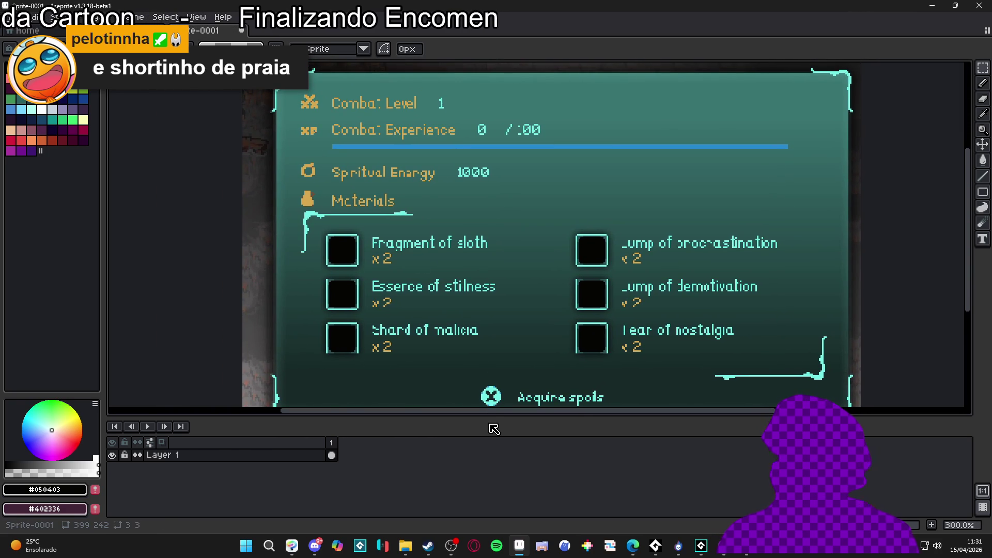
left_click_drag(490, 415, 492, 444)
scroll(423, 308, "down", 2)
scroll(422, 306, "up", 2)
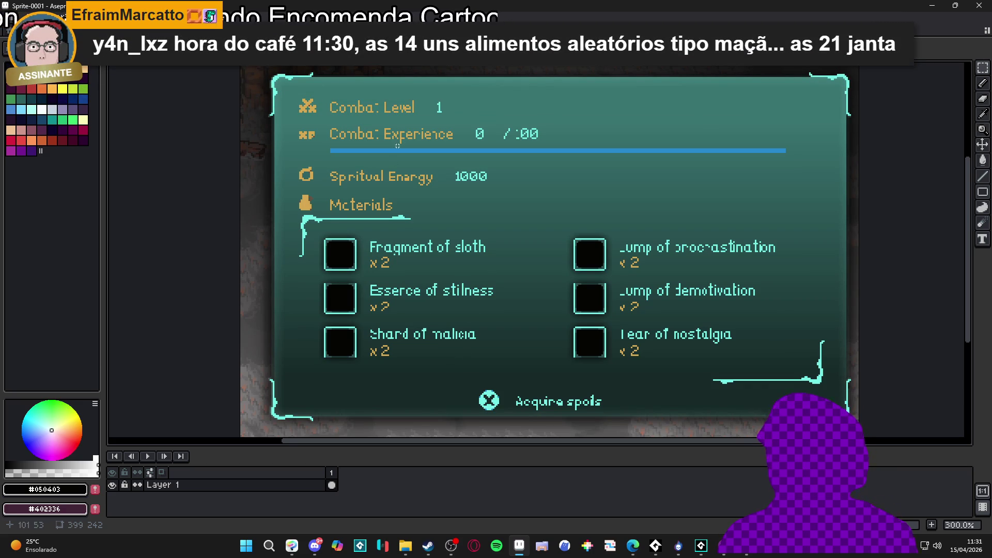
scroll(361, 135, "up", 1)
scroll(283, 143, "down", 1)
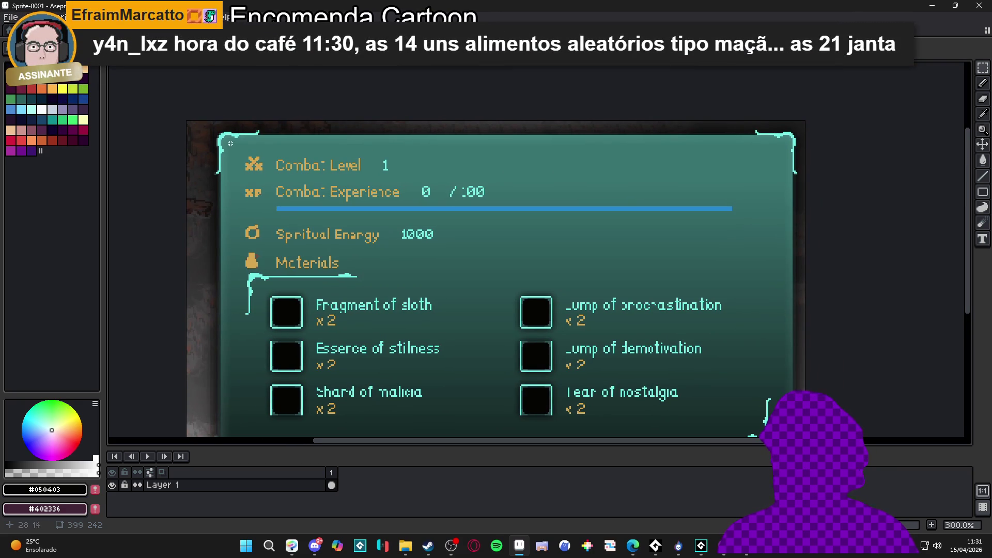
mouse_move(198, 121)
left_mouse_down()
mouse_move(804, 335)
mouse_move(805, 350)
left_mouse_up()
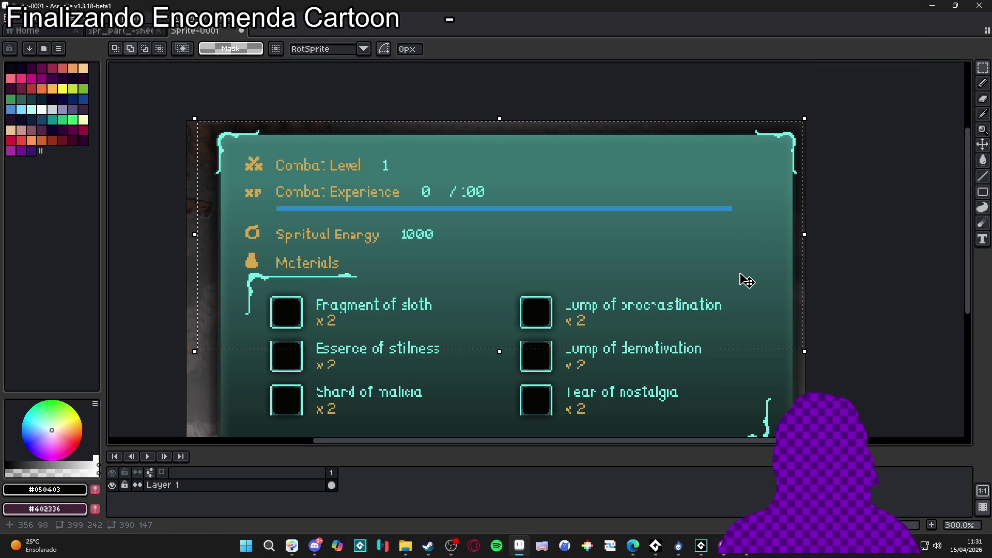
Clear all selections around the 399×242 spoils panel sprite with Ctrl+D.
key("ctrl+d")
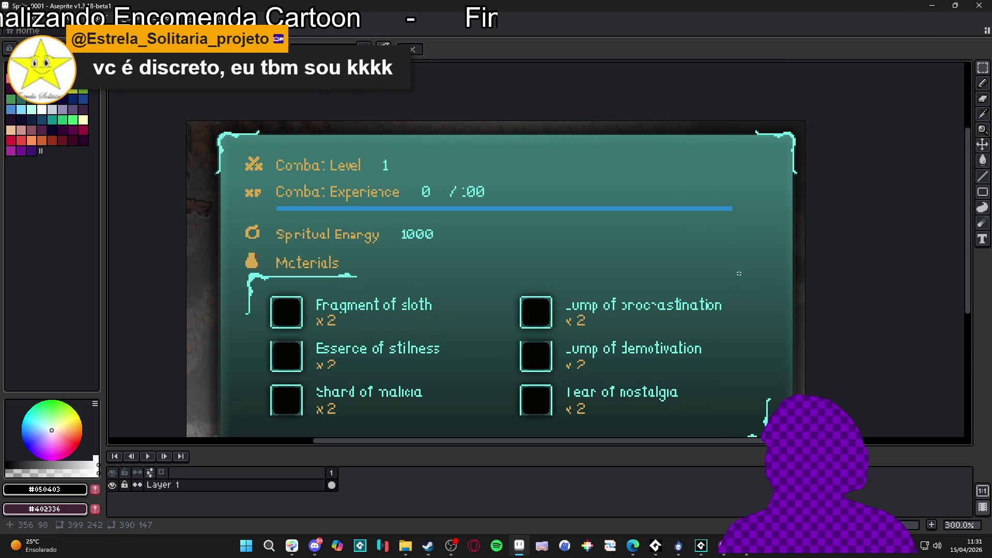
scroll(640, 238, "down", 1)
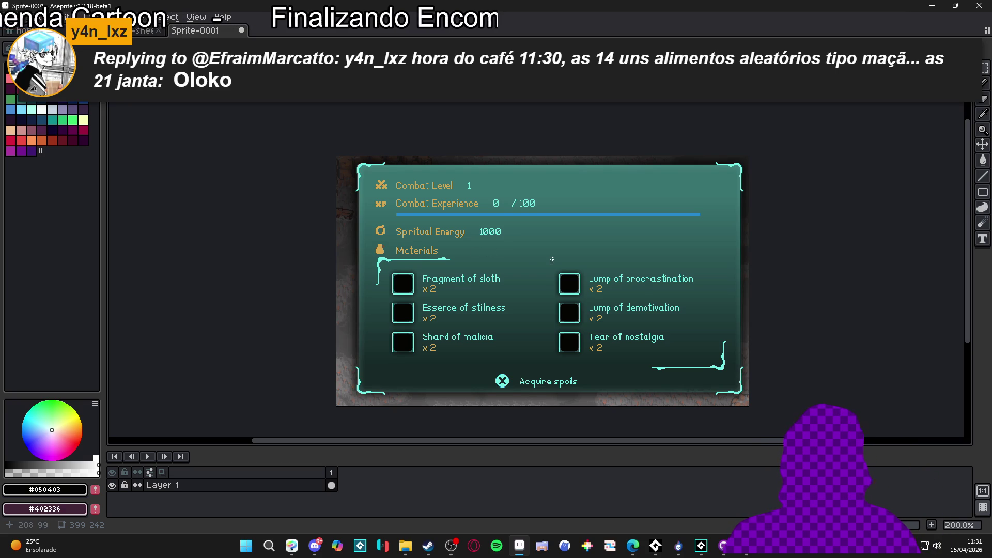
key("ctrl+a")
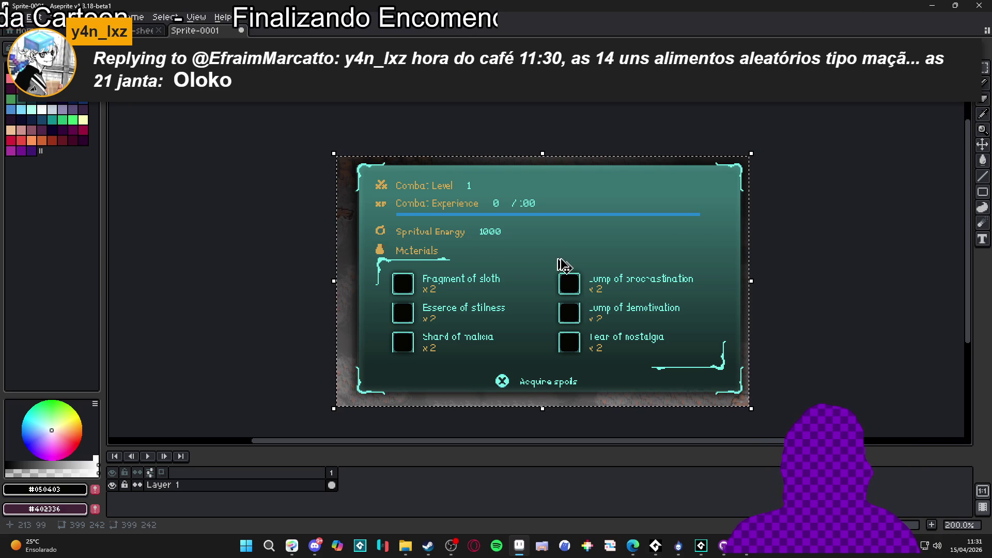
key("ctrl+d")
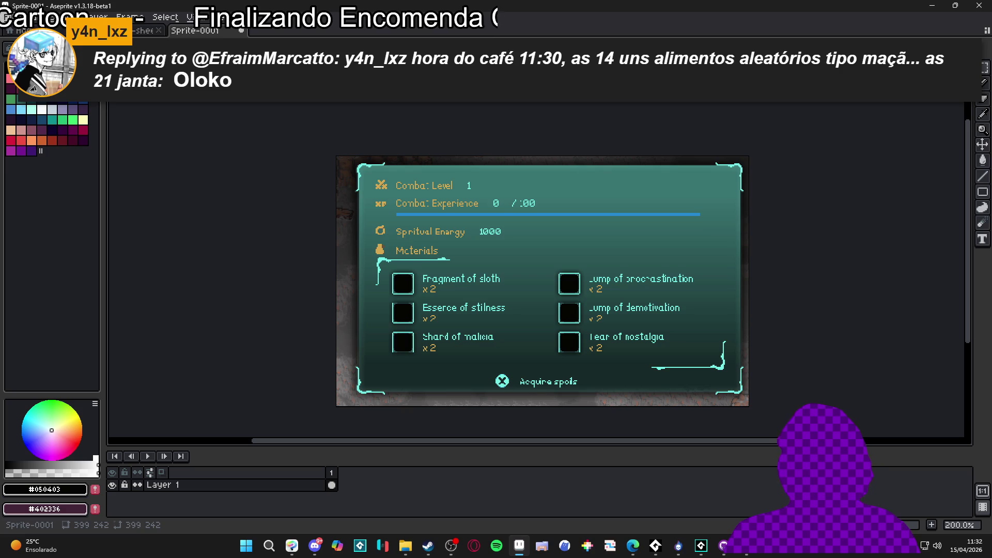
key("alt+f")
key("Escape")
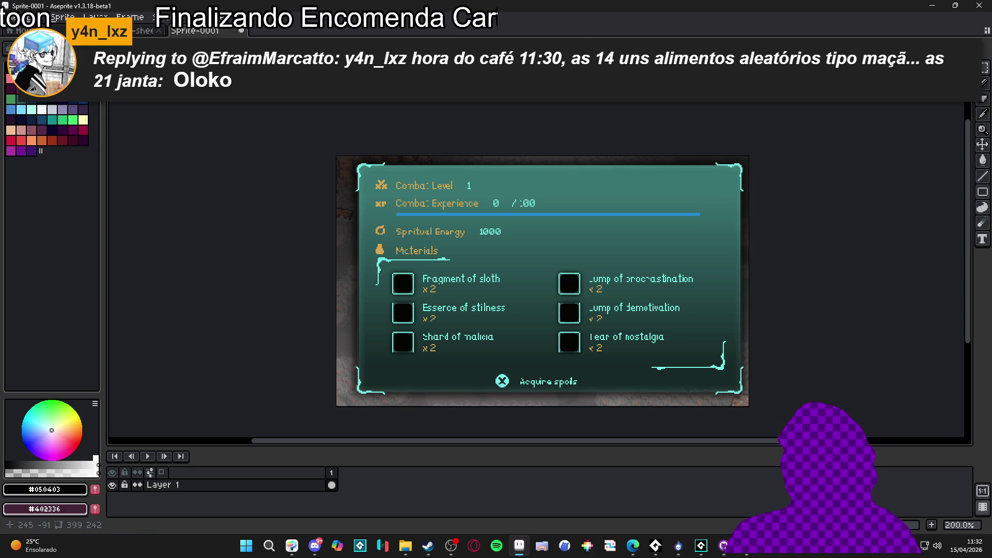
Start Save As and navigate up into the spoils folder.
left_click(16, 20)
left_click(11, 81)
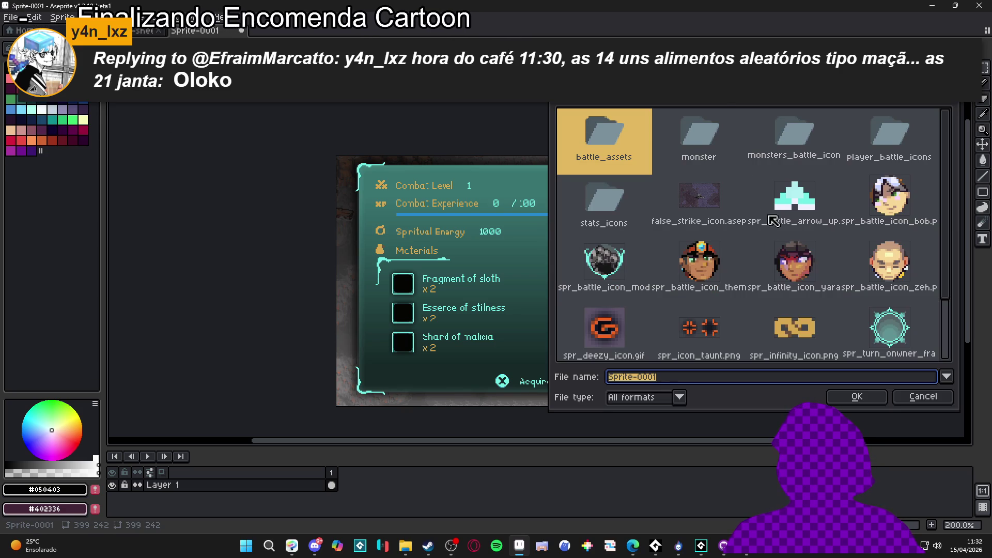
key("BackSpace")
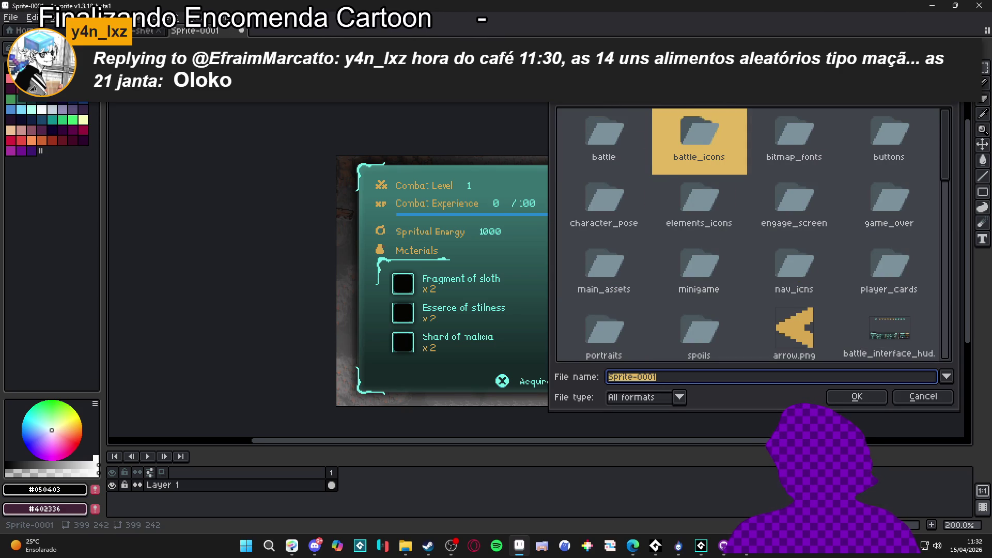
double_click(694, 222)
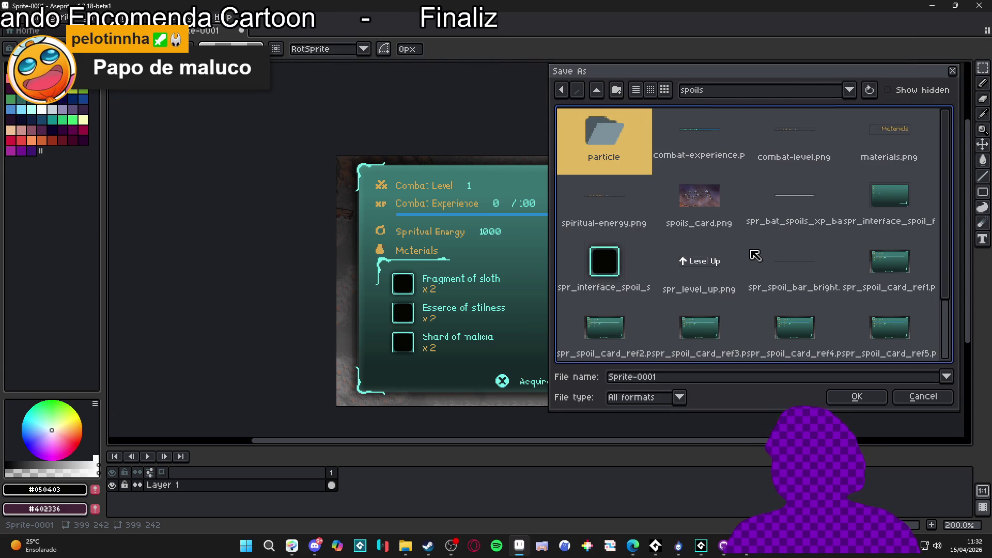
Set the file type to png and begin the file name as 'spr_'.
left_click(663, 377)
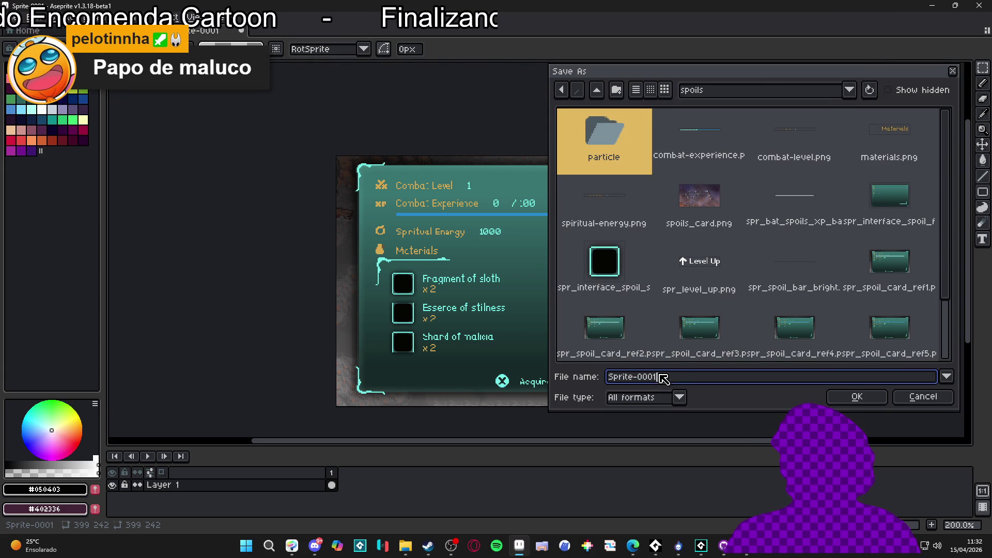
left_click(640, 398)
left_click(641, 344)
key("ctrl+a")
type("spr_")
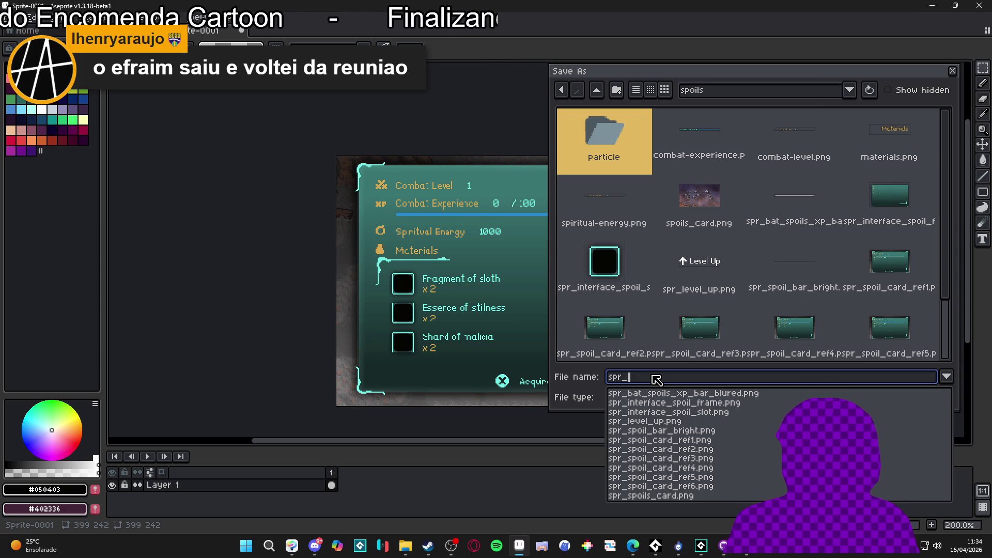
Save the Aseprite sprite as spr_ref_bar.png in spoils and bring SpriteMancer's Untitled project forward.
type("ref_")
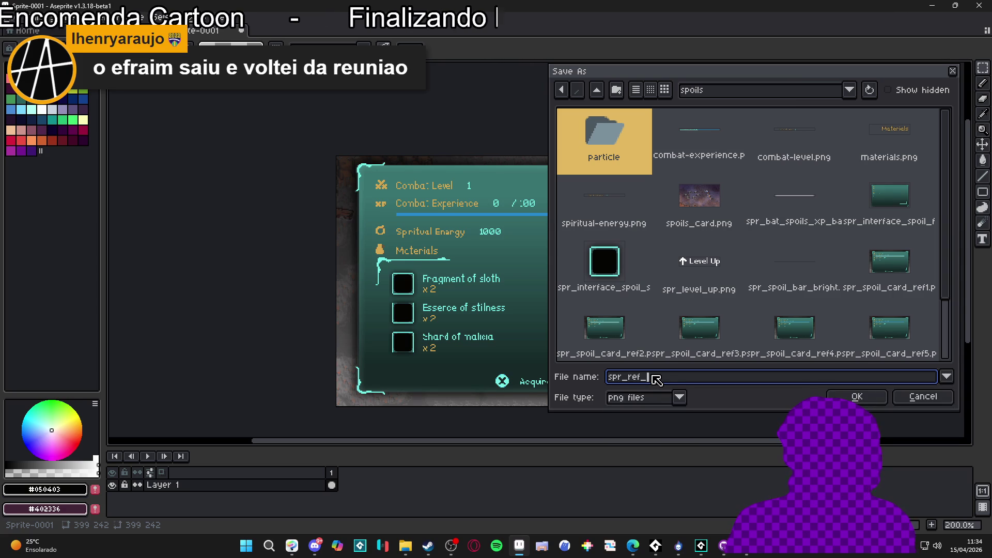
type("bar")
key("Return")
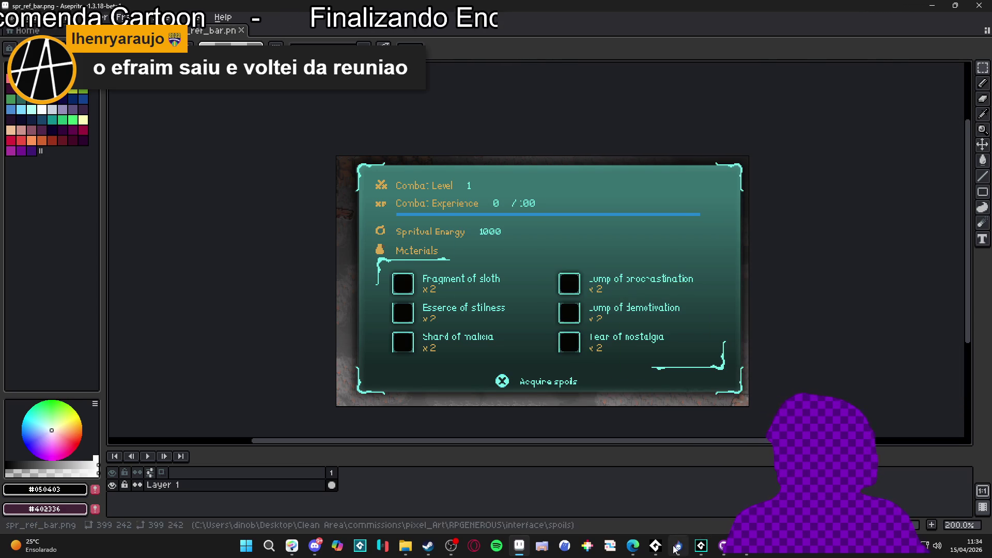
left_click(676, 547)
mouse_move(405, 546)
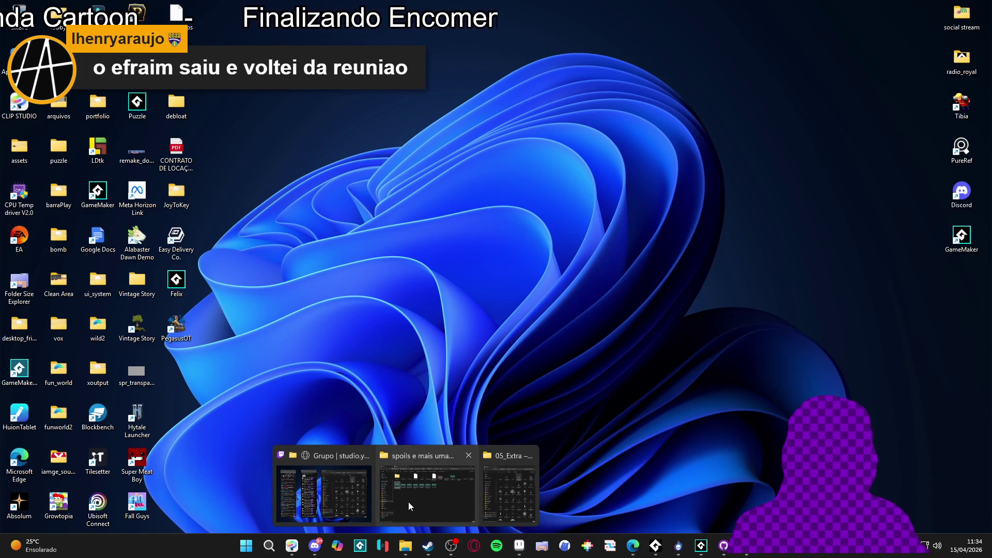
left_click(408, 502)
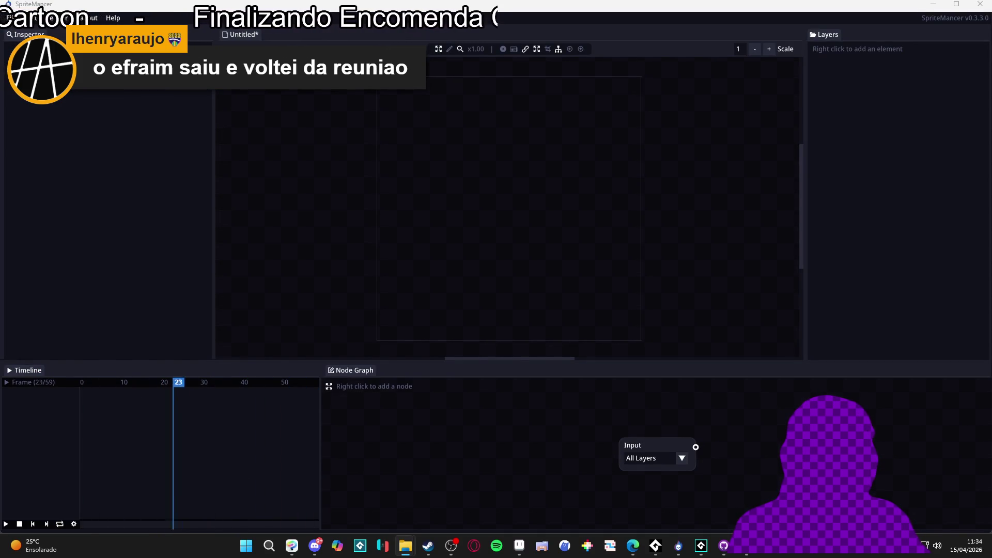
Drop spr_ref_bar.png at the canvas centre and lock its layer.
left_click_drag(510, 247, 509, 258)
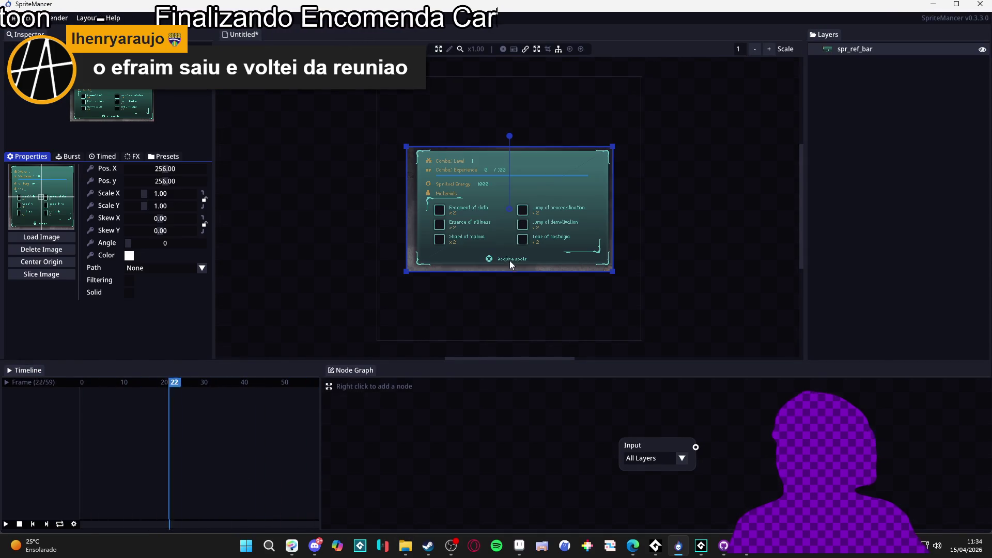
scroll(509, 190, "up", 2)
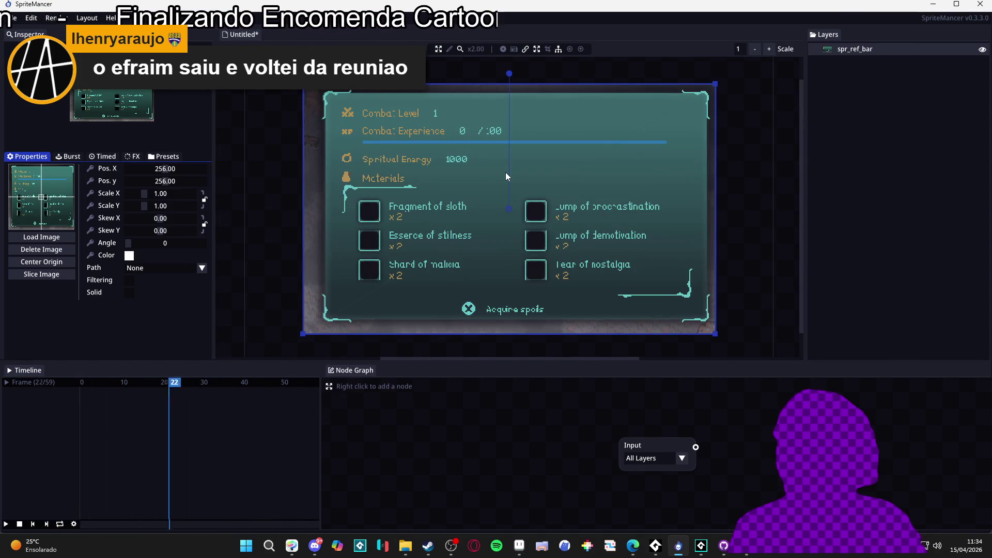
right_click(915, 48)
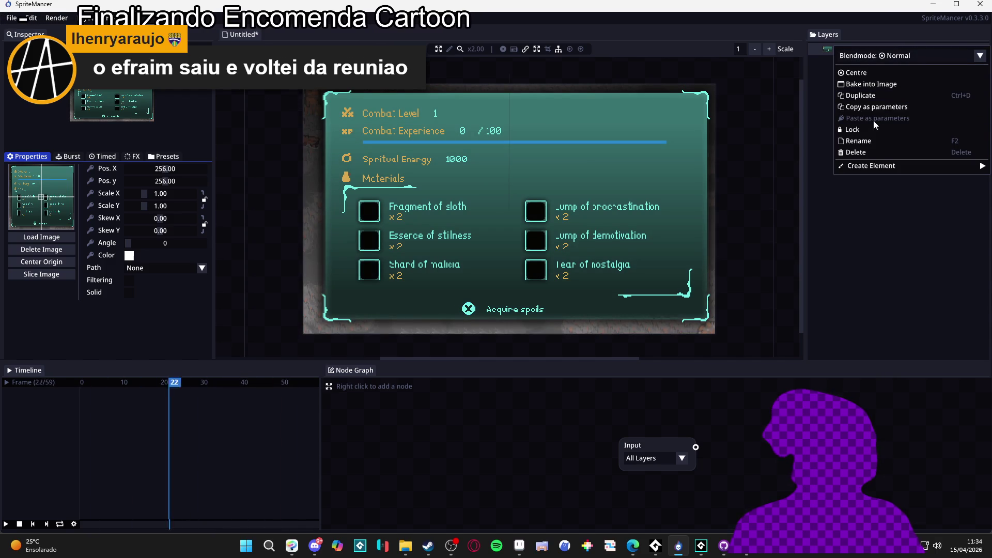
left_click(867, 134)
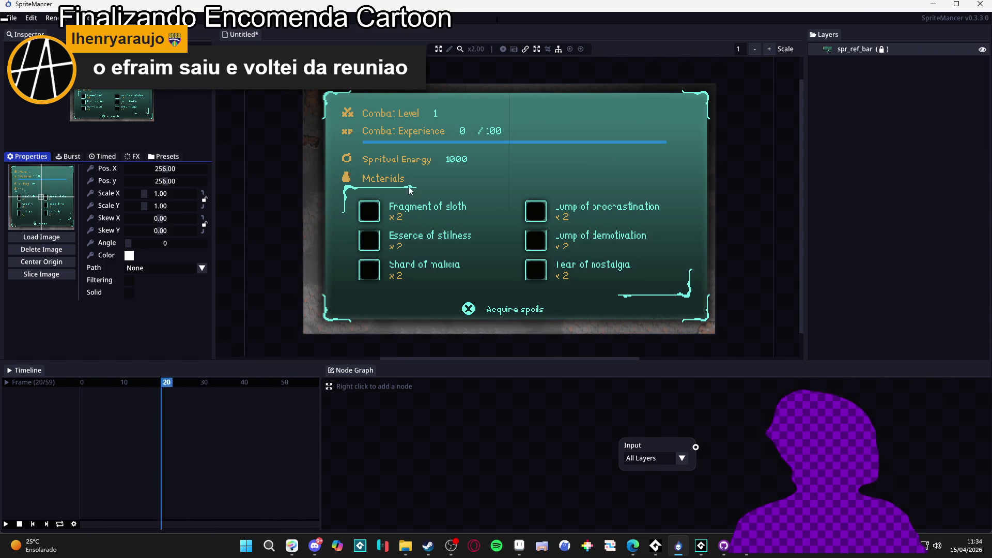
Lower the reference image's colour alpha to 143 so the panel appears faded.
left_click(129, 255)
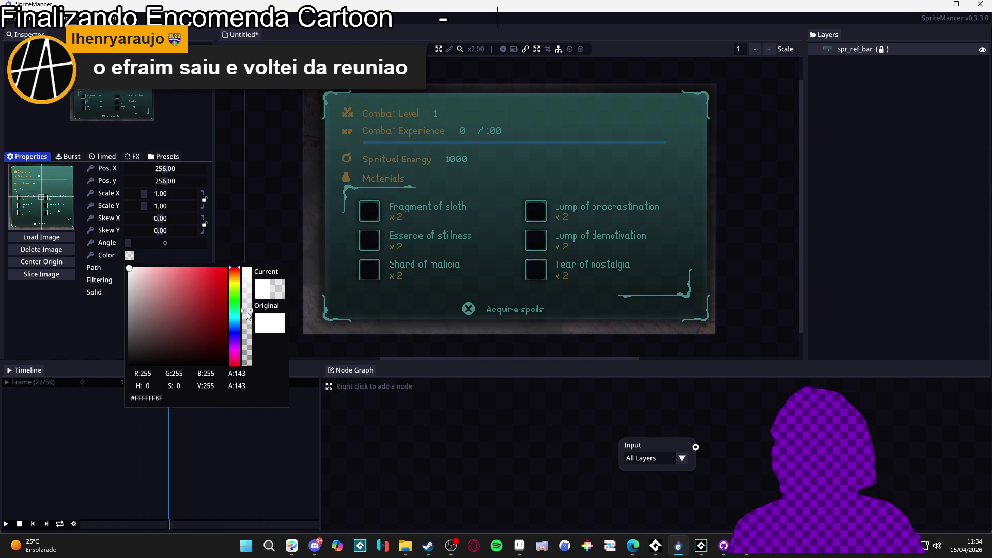
left_click(231, 230)
scroll(491, 248, "down", 2)
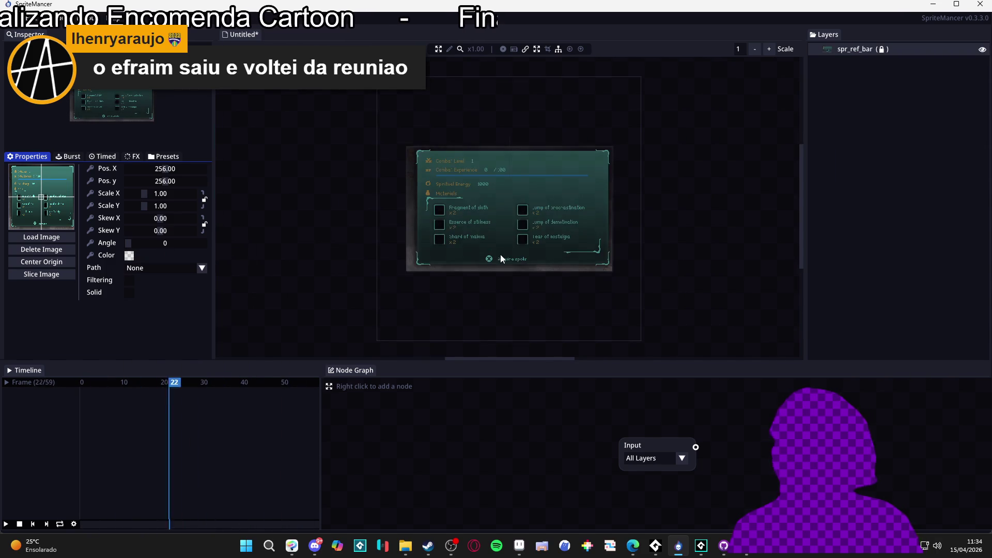
scroll(488, 208, "up", 1)
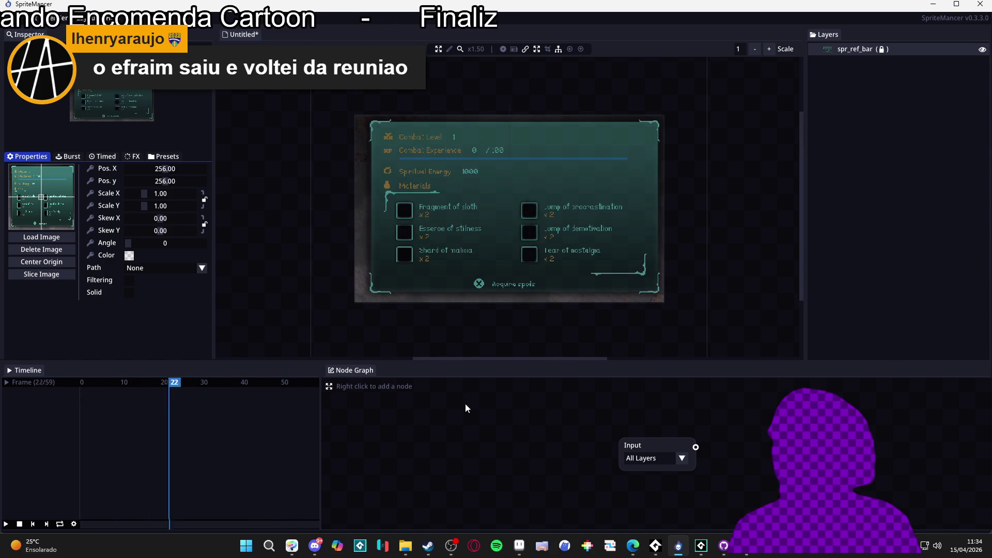
scroll(477, 157, "up", 3)
scroll(468, 129, "up", 1)
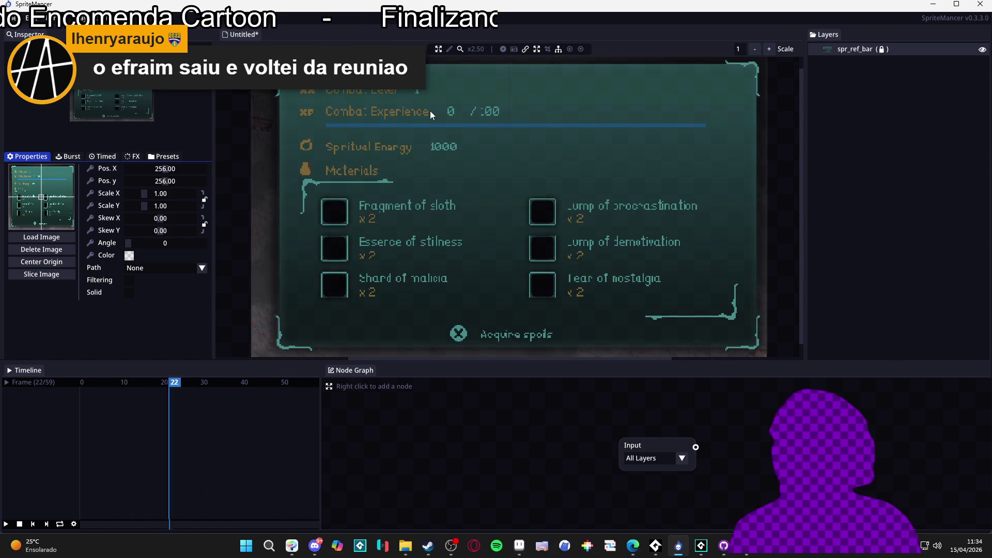
Create a particle emitter element at 256,256 emitting continuously from a rectangle.
right_click(885, 124)
mouse_move(931, 142)
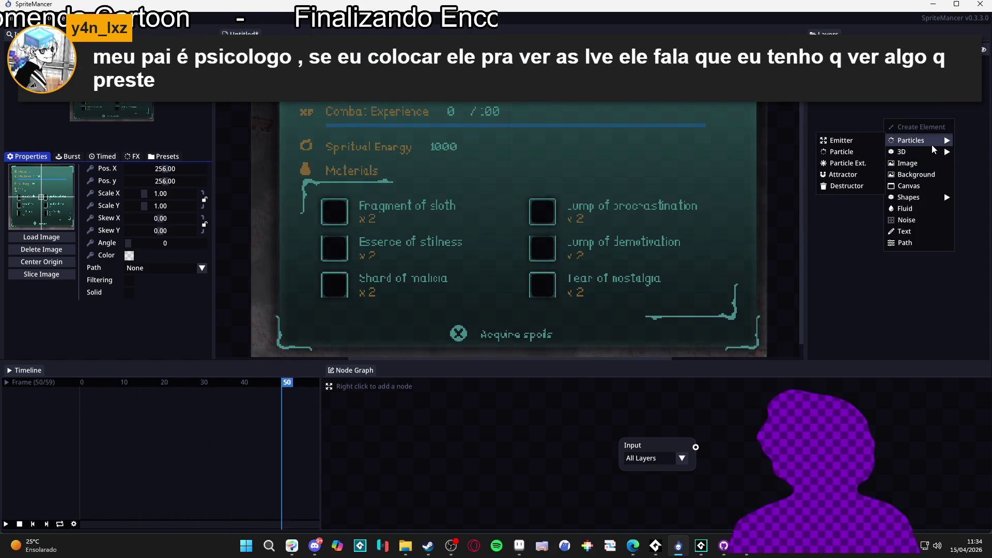
left_click(855, 142)
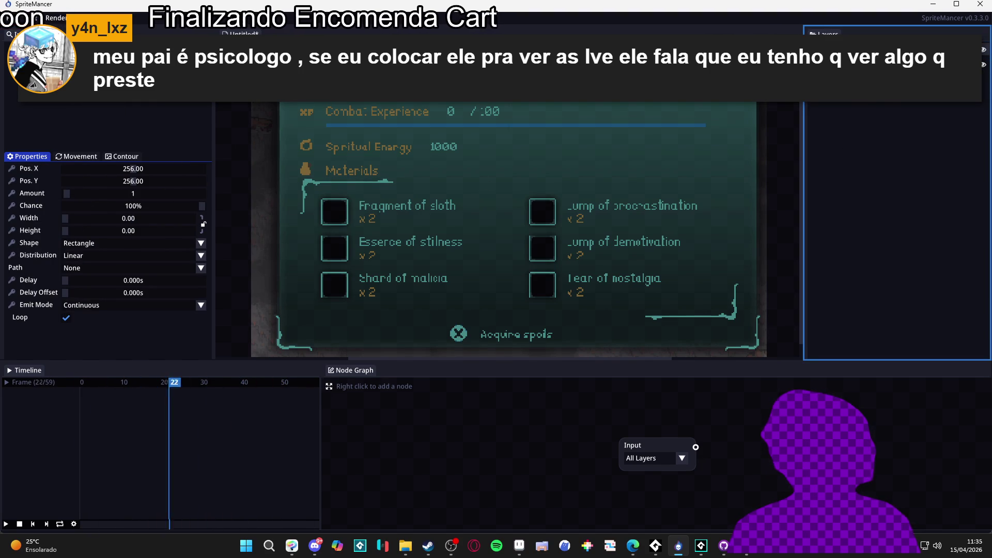
right_click(828, 52)
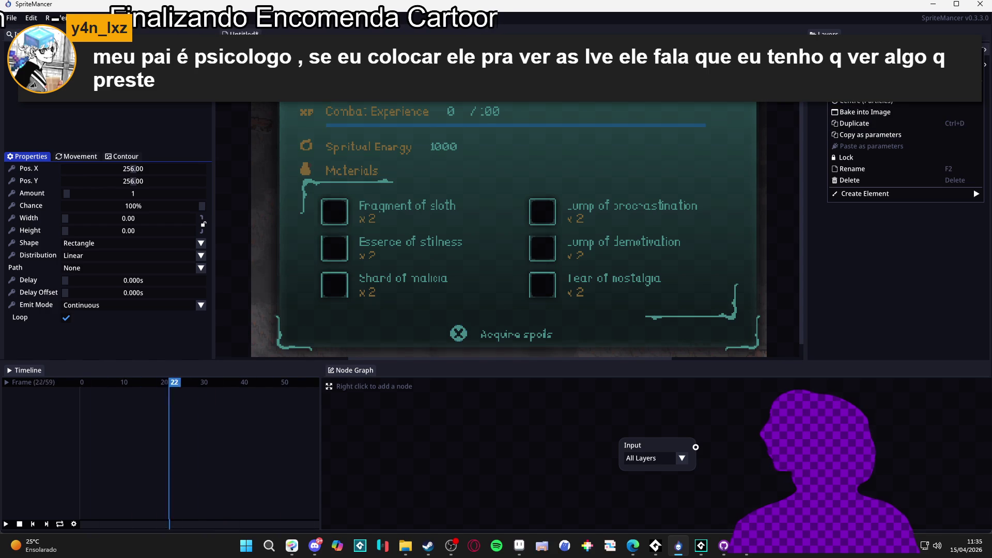
mouse_move(878, 193)
left_click(793, 197)
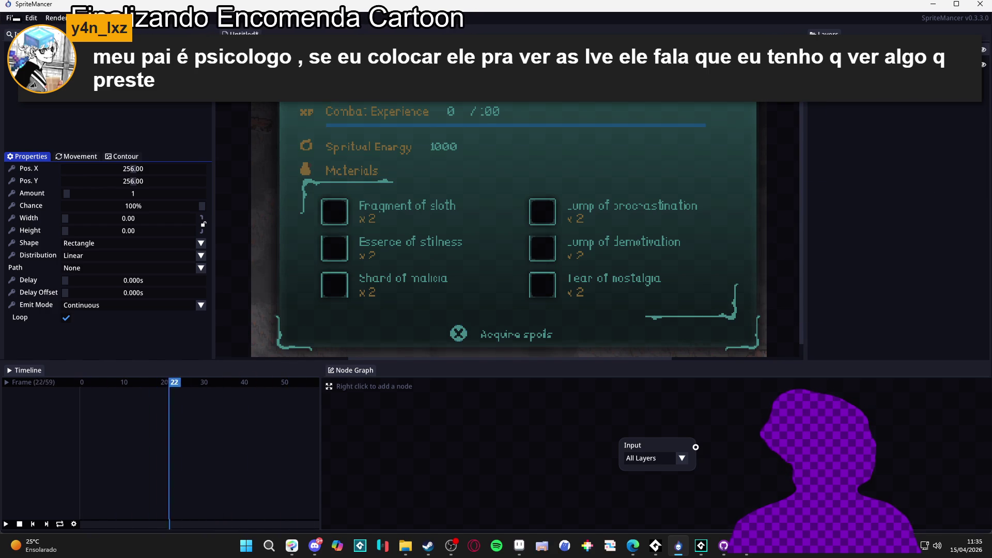
Add a particle element to the emitter so red particles spawn.
right_click(834, 52)
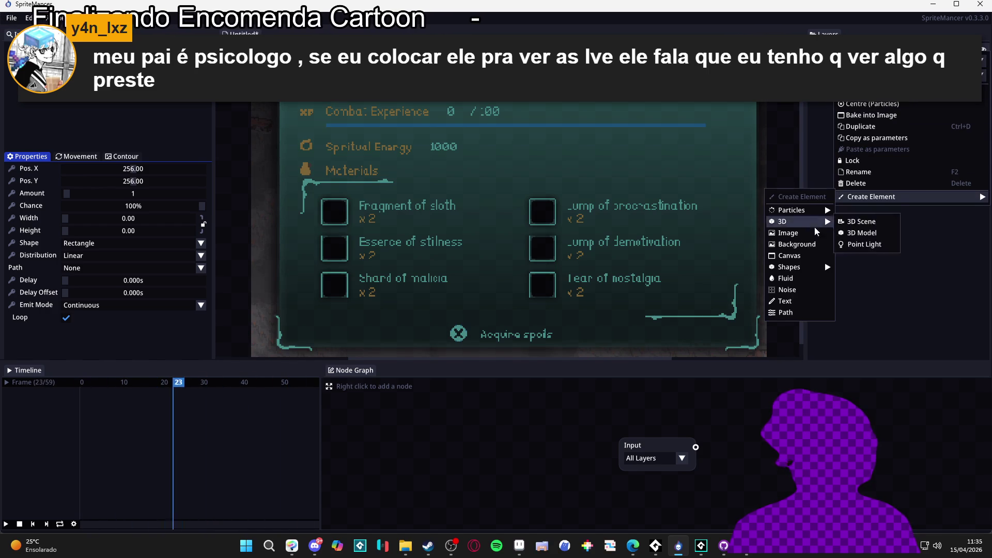
mouse_move(821, 210)
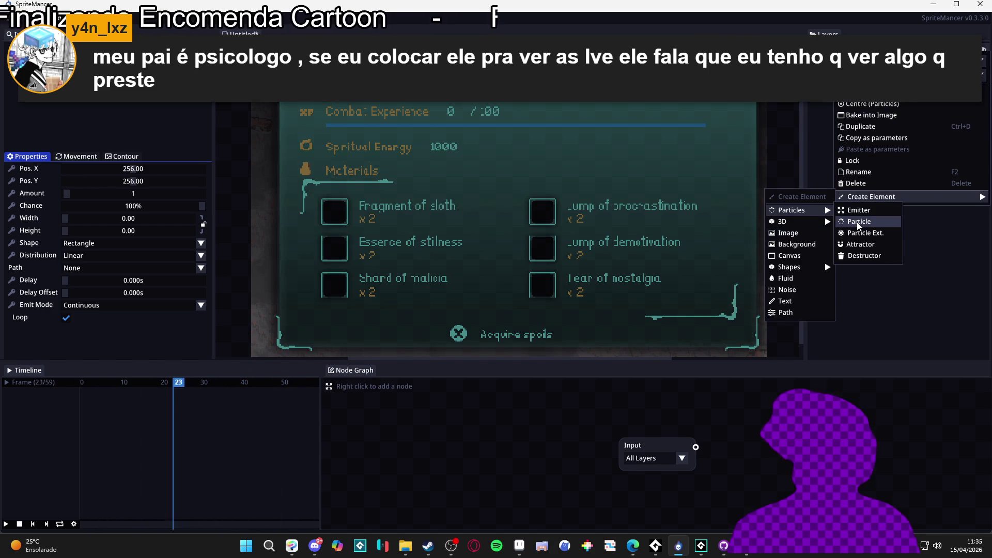
left_click(858, 221)
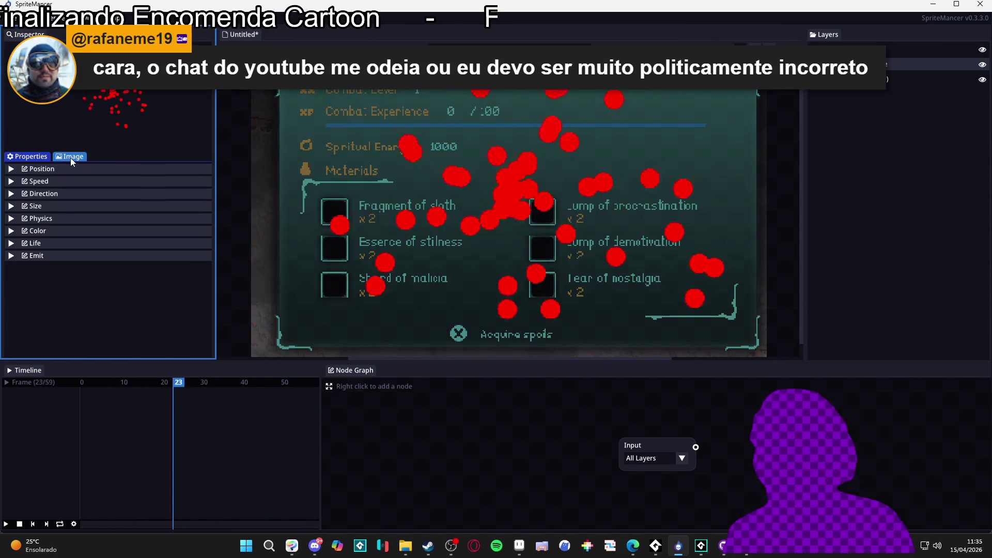
Browse the particle image library to the 05_Extra folder and enlarge the library area.
left_click(70, 159)
scroll(101, 289, "down", 2)
scroll(100, 269, "up", 2)
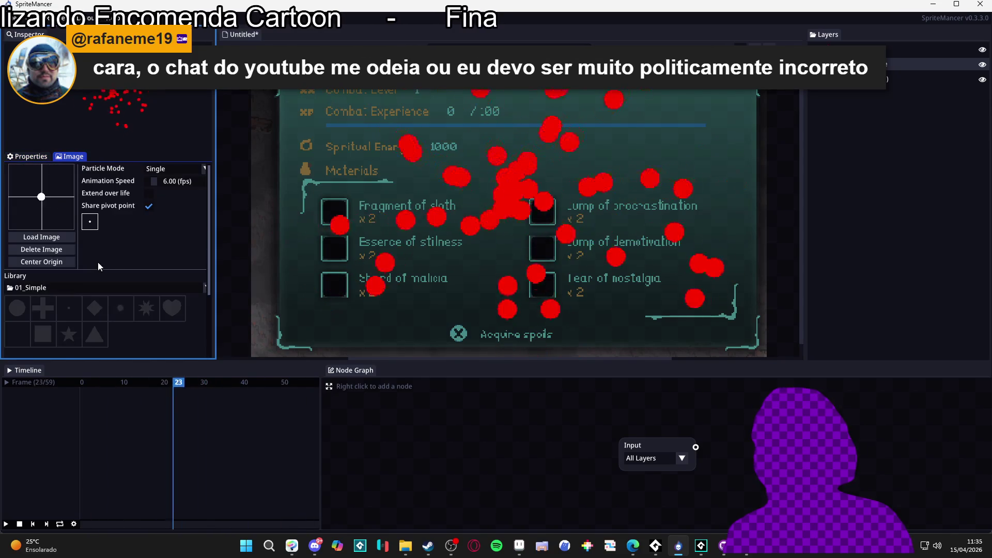
left_click(78, 288)
scroll(77, 320, "down", 3)
scroll(90, 340, "down", 2)
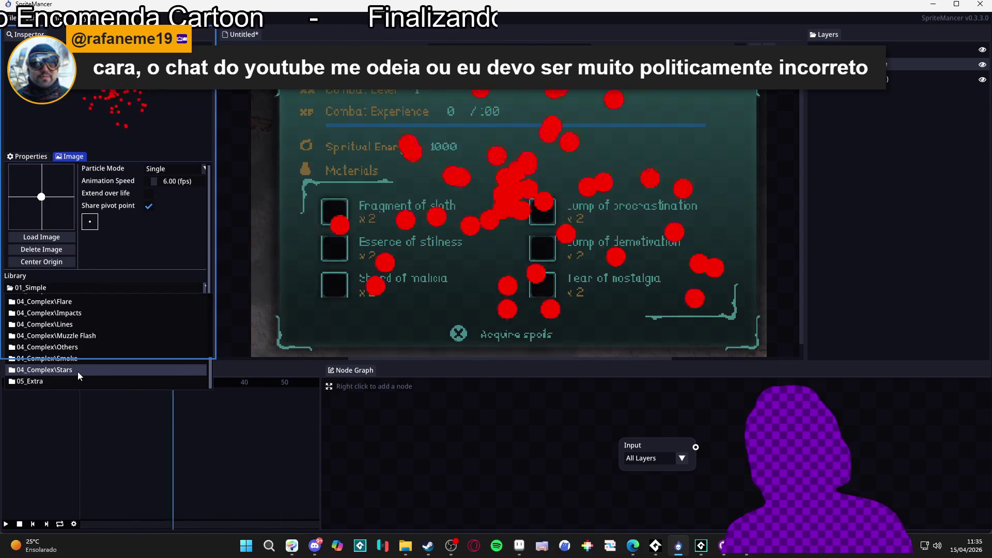
left_click(67, 383)
scroll(72, 321, "up", 2)
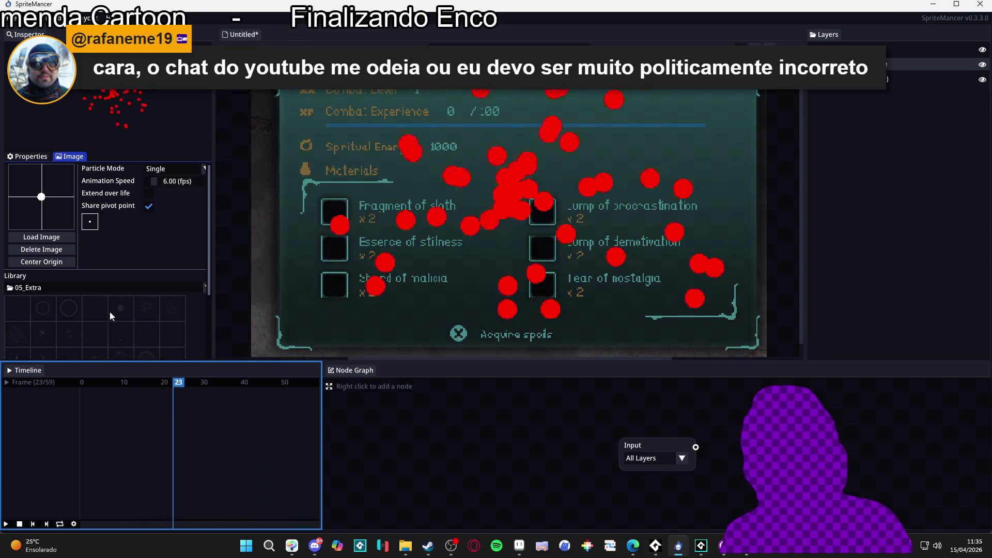
scroll(139, 340, "down", 1)
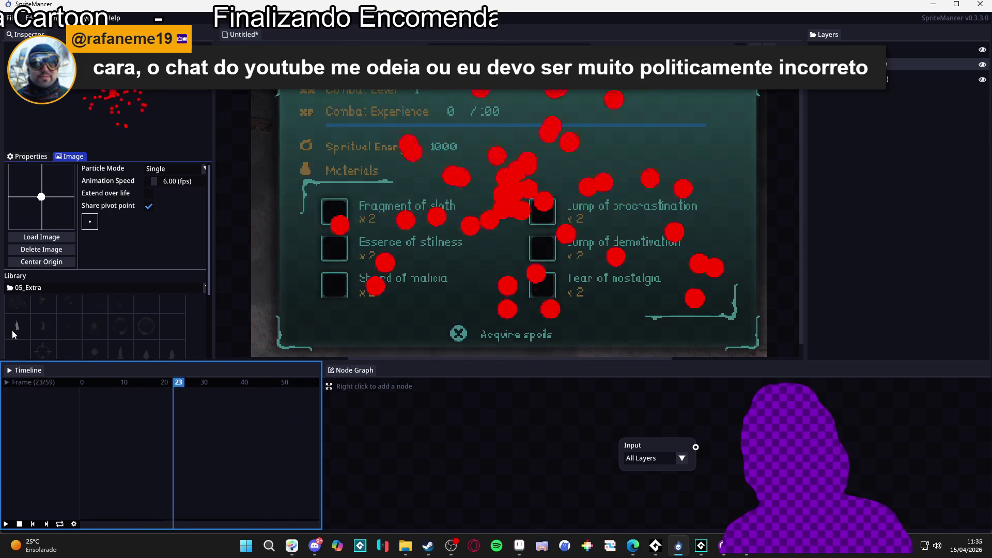
scroll(124, 331, "down", 3)
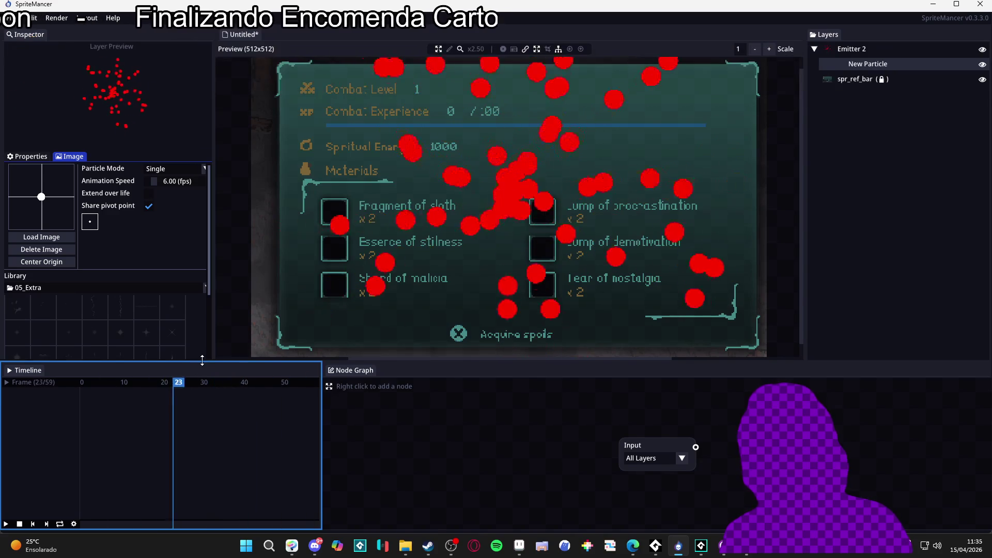
left_click_drag(202, 360, 202, 466)
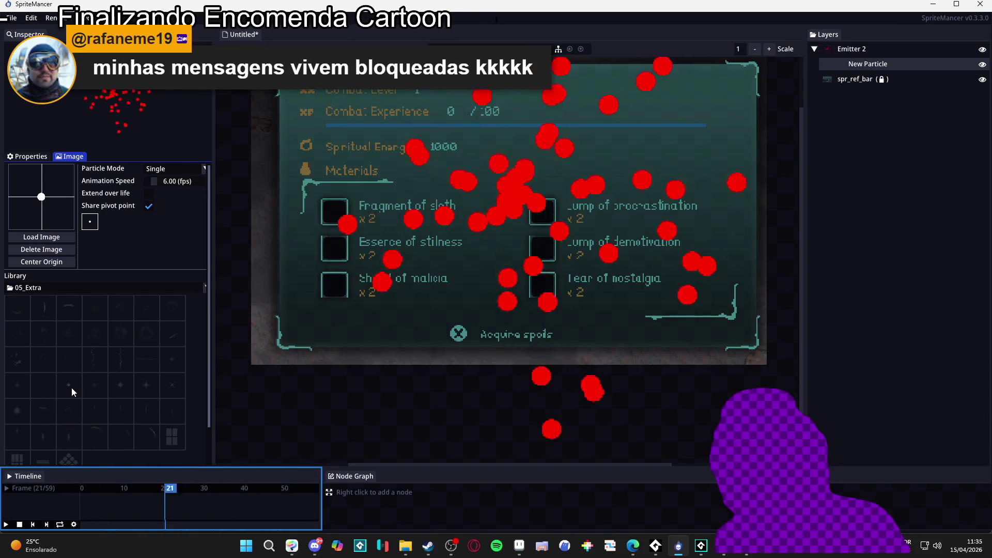
Try dot, star and soft glow sprites, settling on the star as the particle image.
left_click(44, 392)
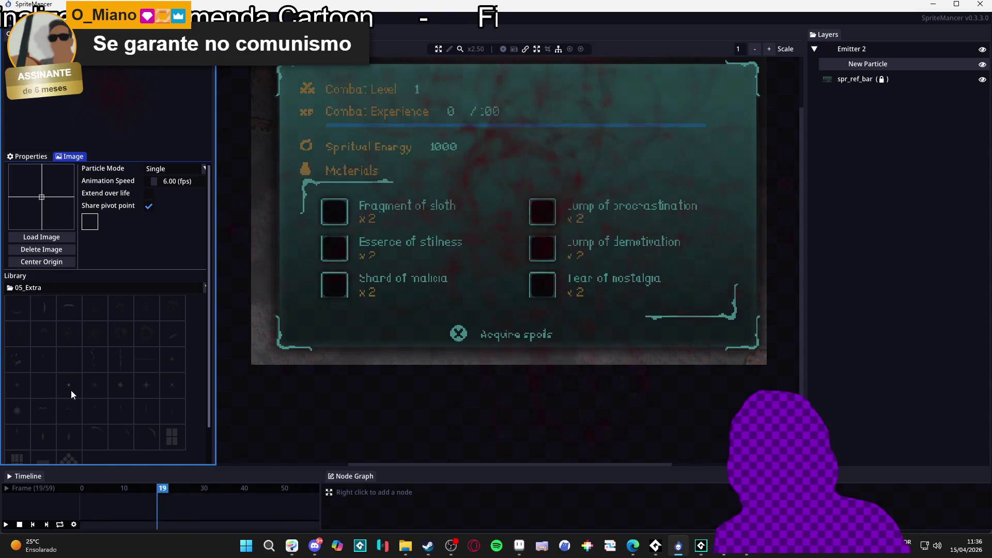
left_click(70, 390)
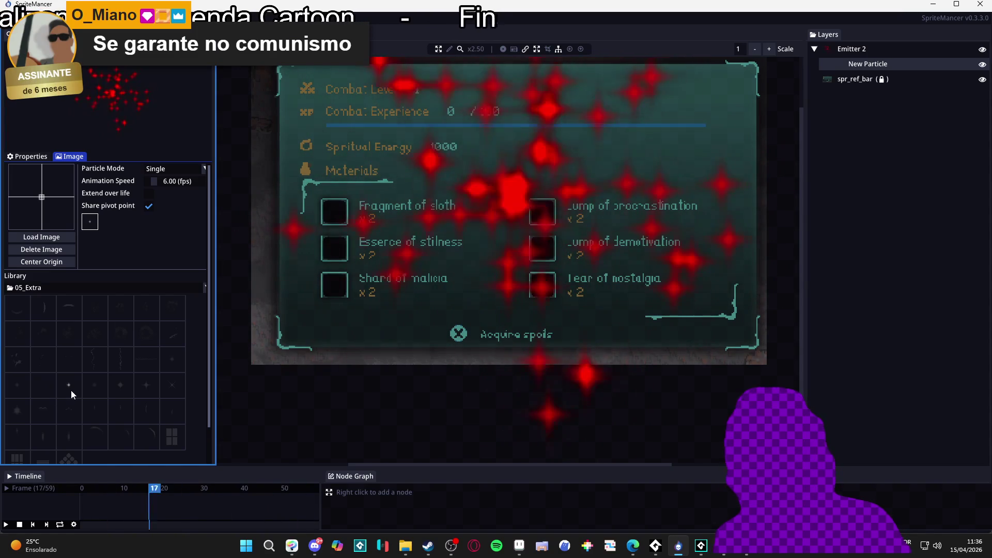
left_click(123, 386)
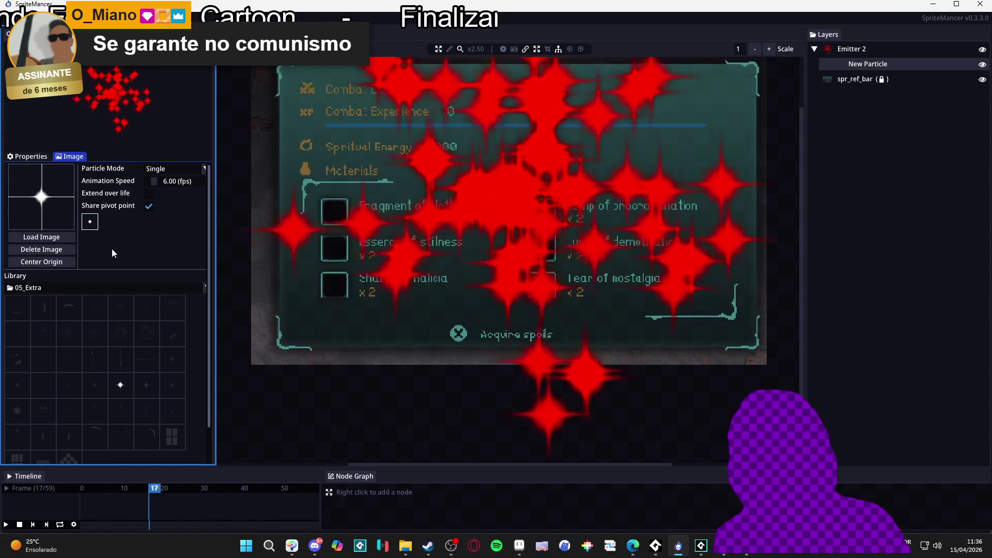
left_click(69, 382)
left_click(98, 381)
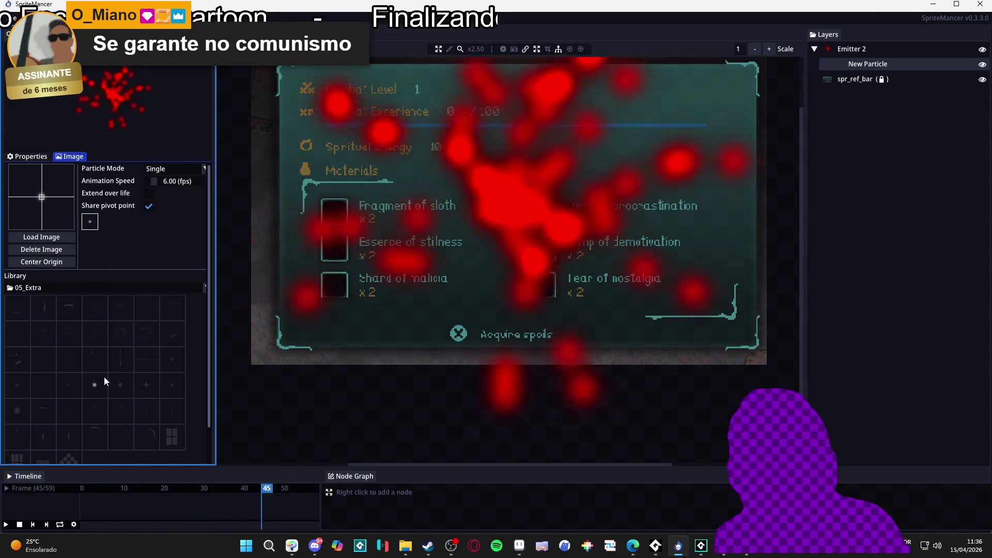
left_click(69, 385)
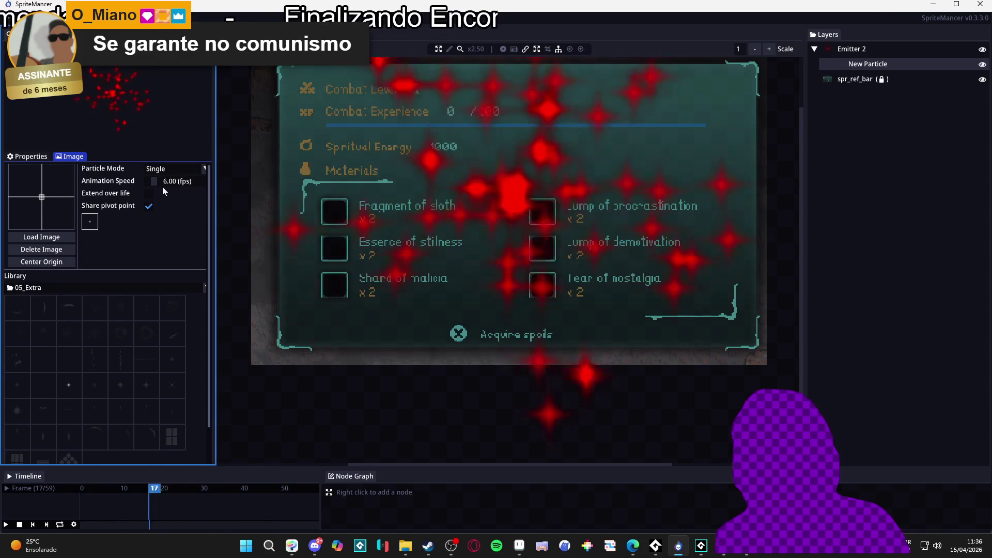
Set Particle Mode to Animated with a second star frame and Extend over life enabled.
left_click(179, 169)
left_click(178, 205)
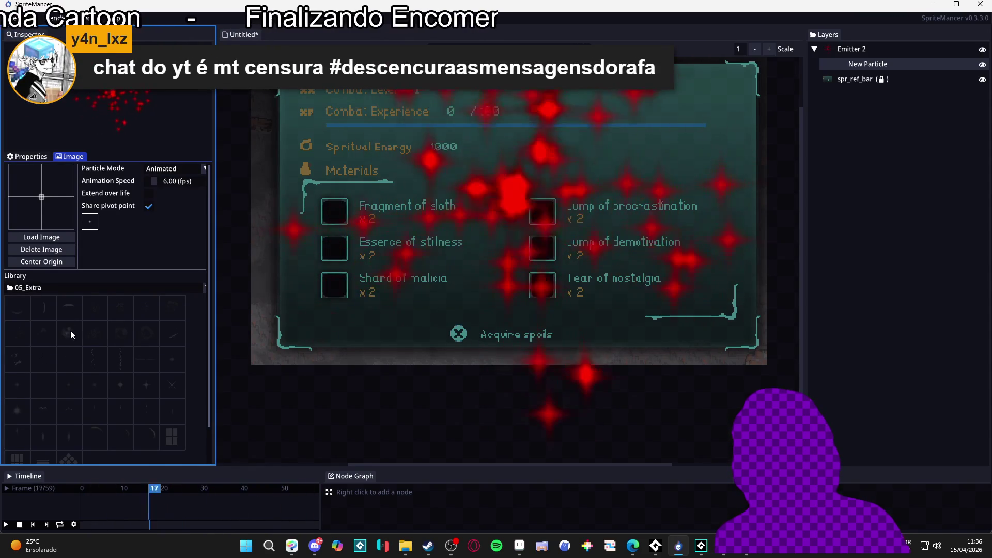
left_click(71, 386)
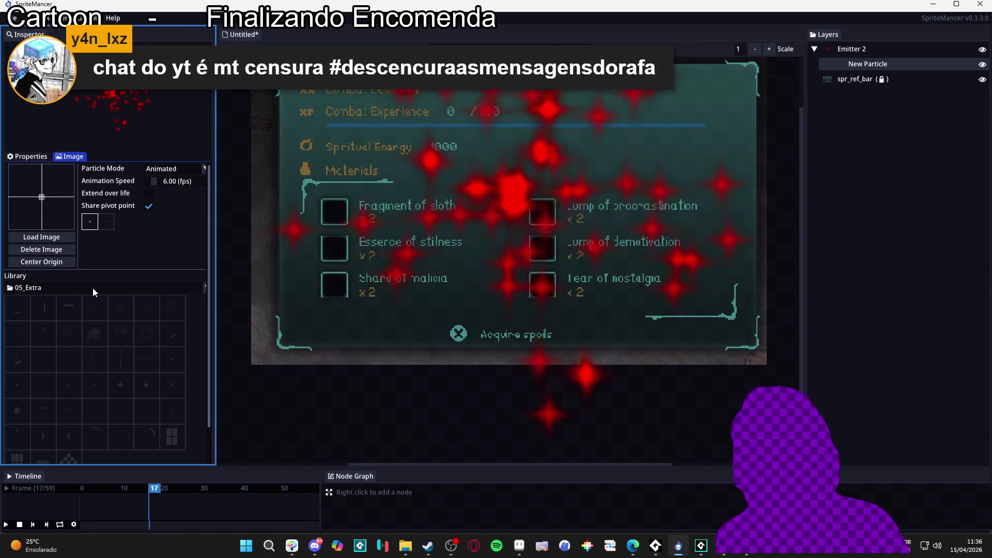
left_click(106, 222)
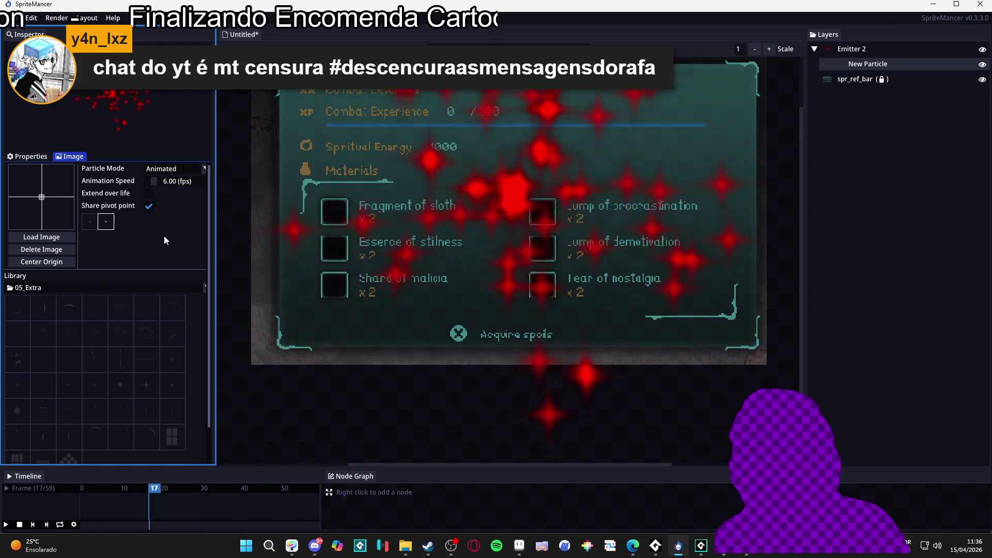
left_click(148, 193)
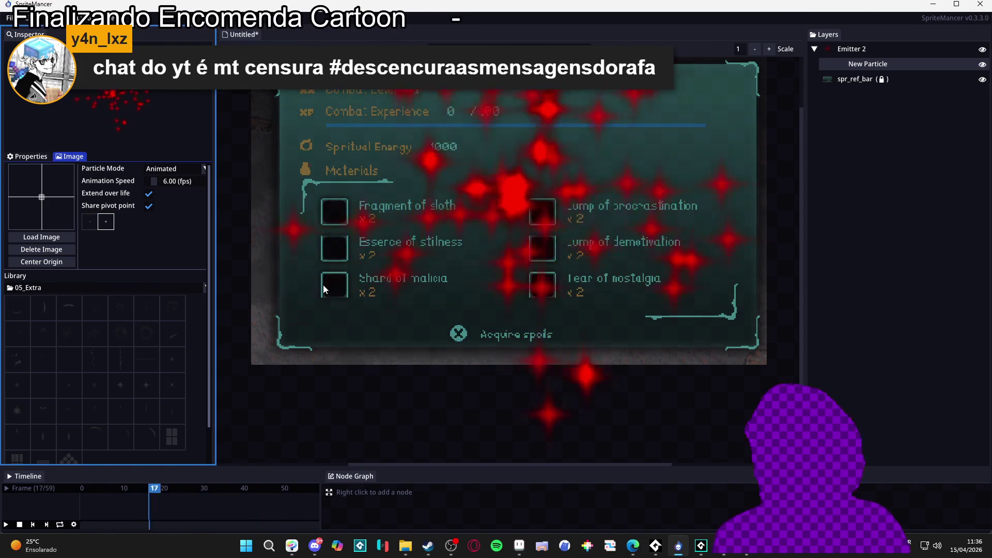
scroll(607, 250, "down", 3)
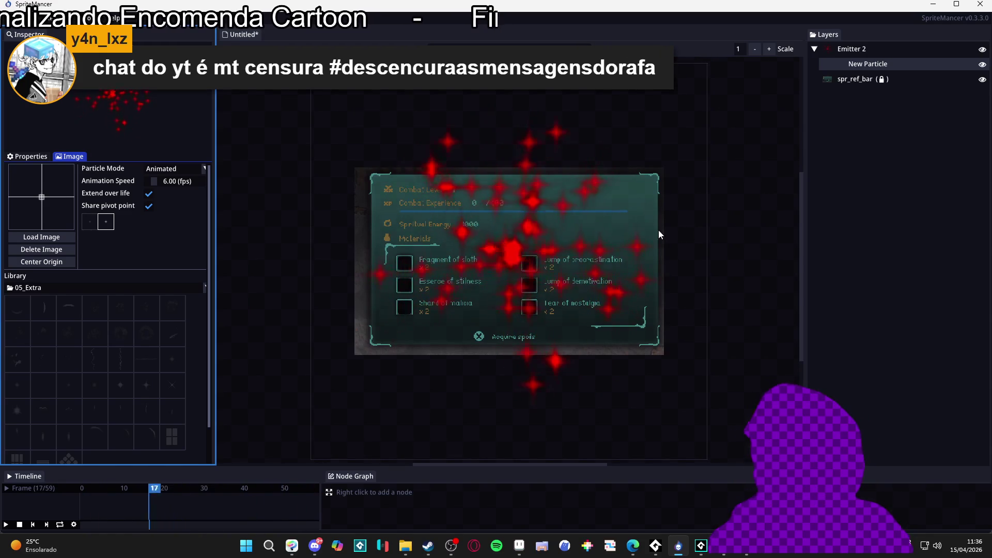
scroll(125, 302, "up", 3)
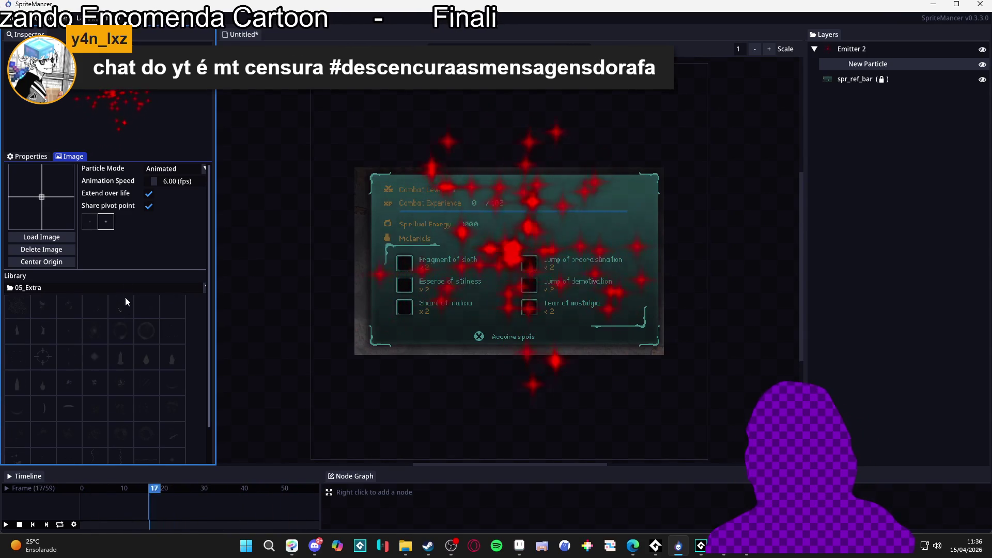
left_click(44, 156)
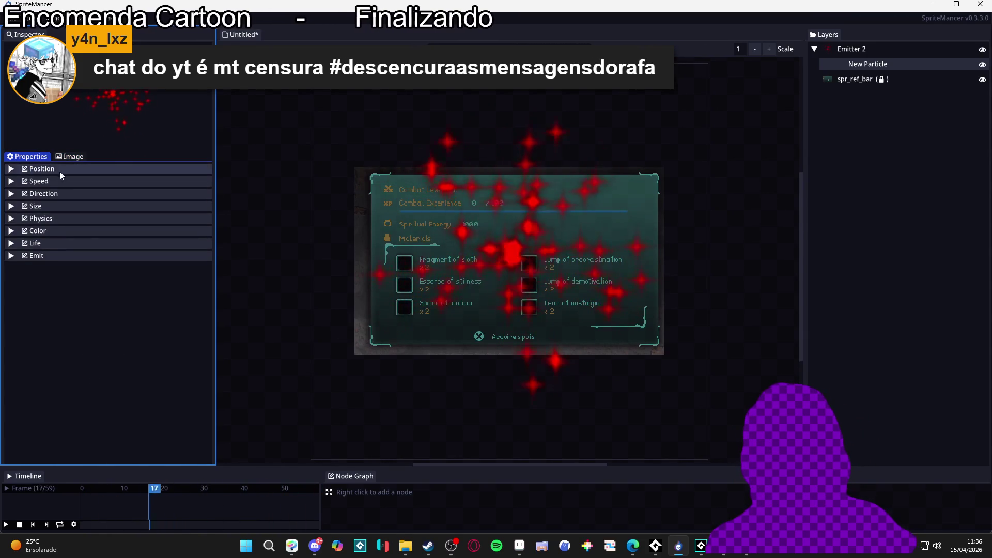
Uncheck Additive in the New Particle's Color group so the red stars render more solidly.
left_click(47, 169)
left_click(47, 169)
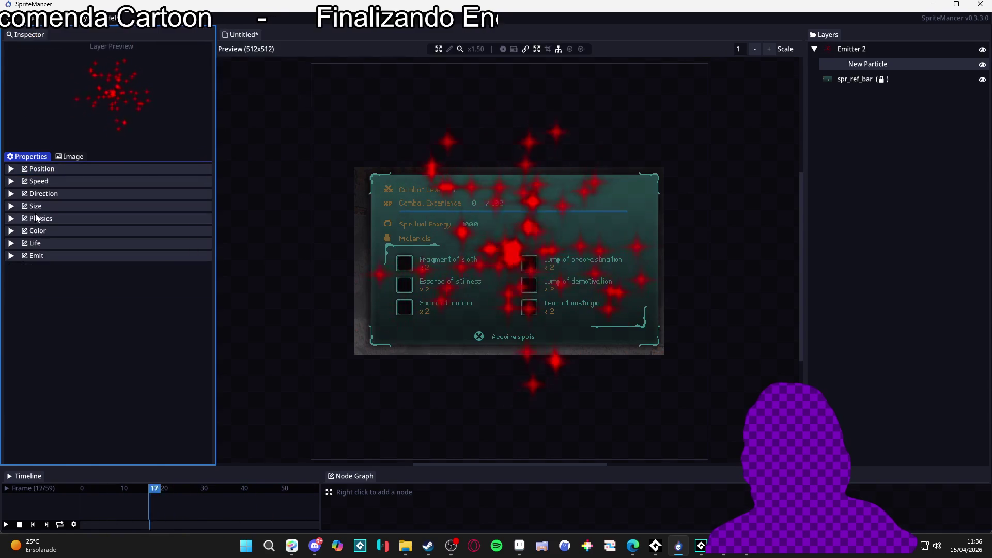
left_click(58, 233)
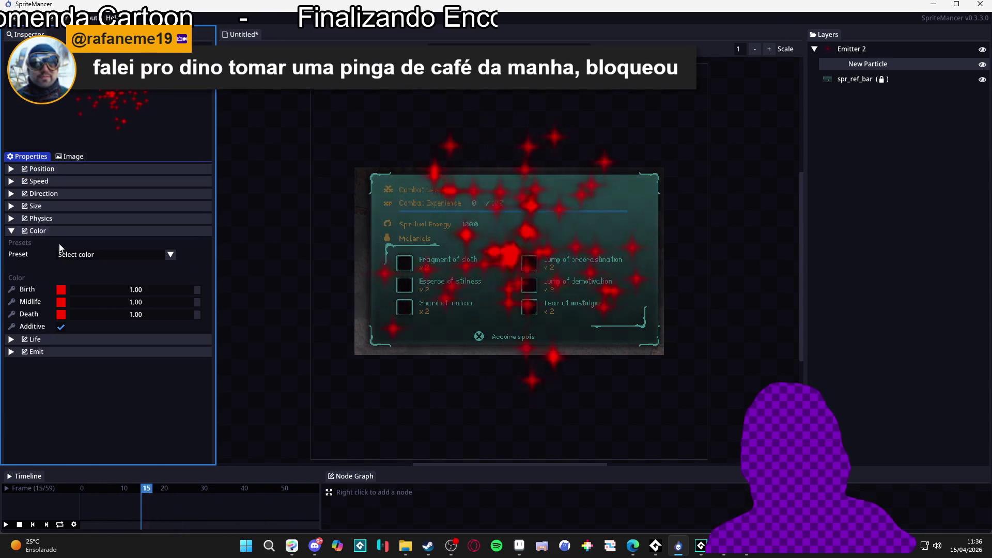
left_click(60, 327)
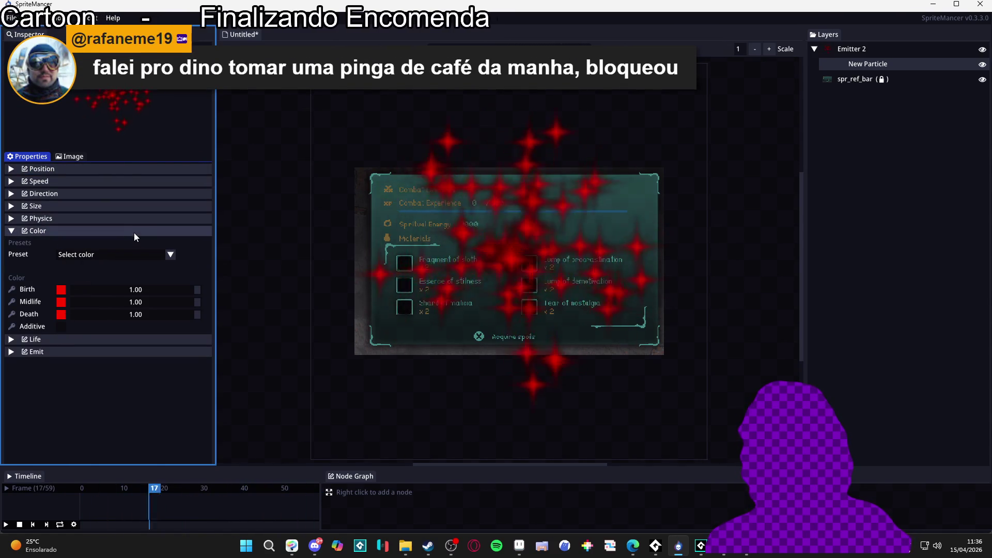
left_click(79, 157)
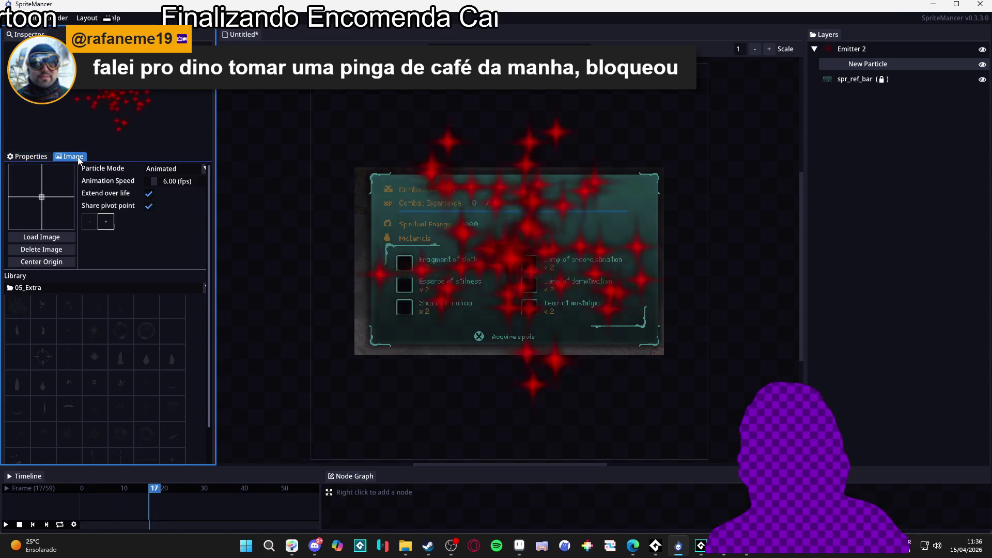
Delete the second animation frame, leaving one frame of solid red circles.
left_click(90, 222)
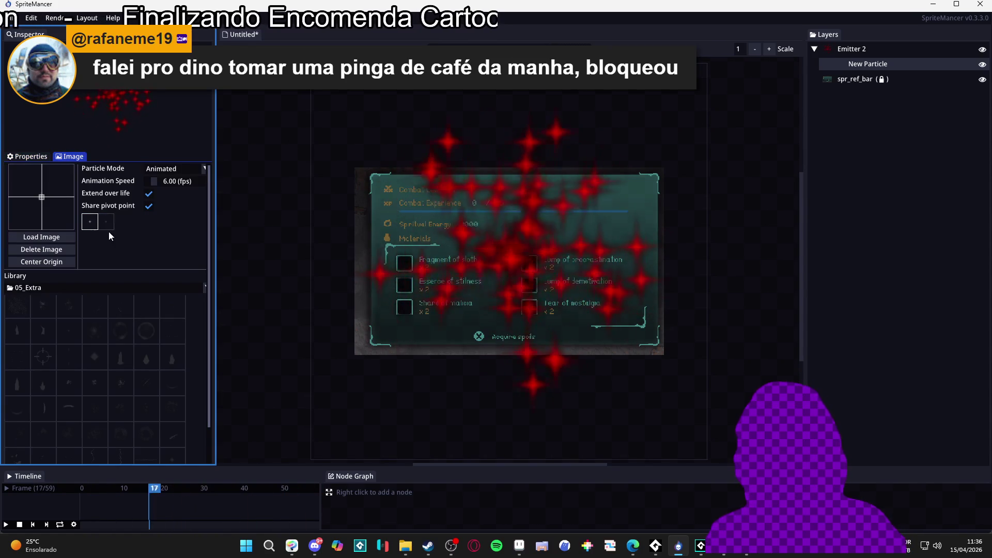
right_click(96, 223)
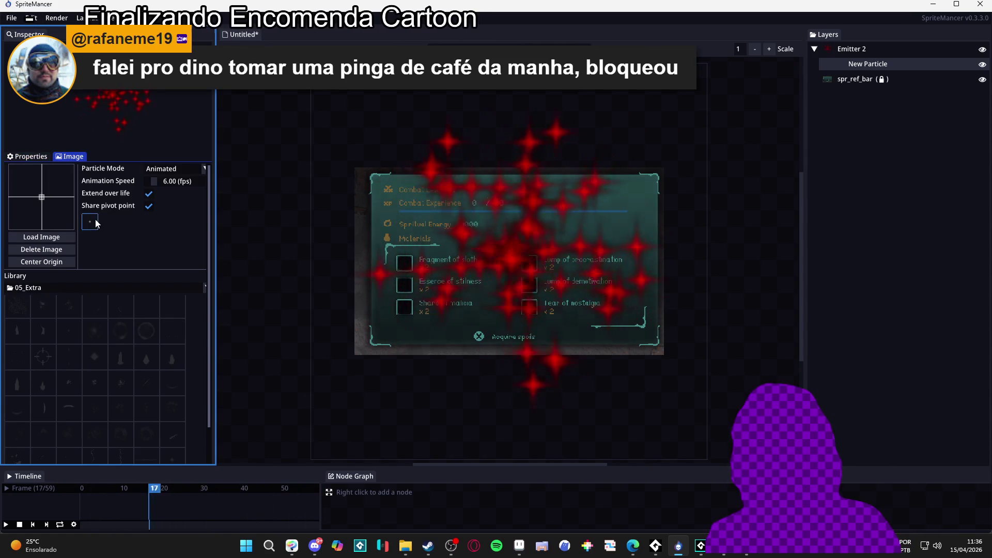
scroll(164, 361, "up", 1)
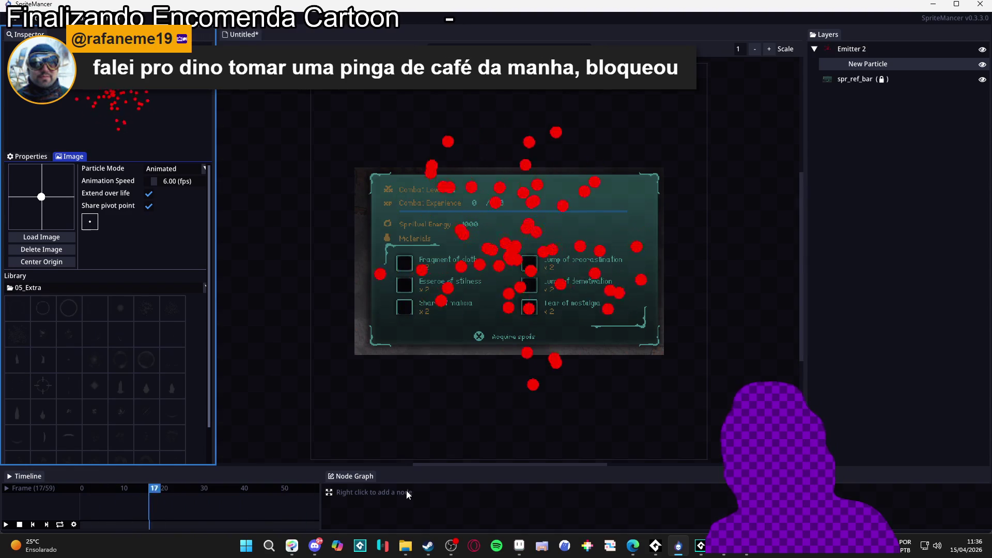
mouse_move(405, 545)
mouse_move(472, 500)
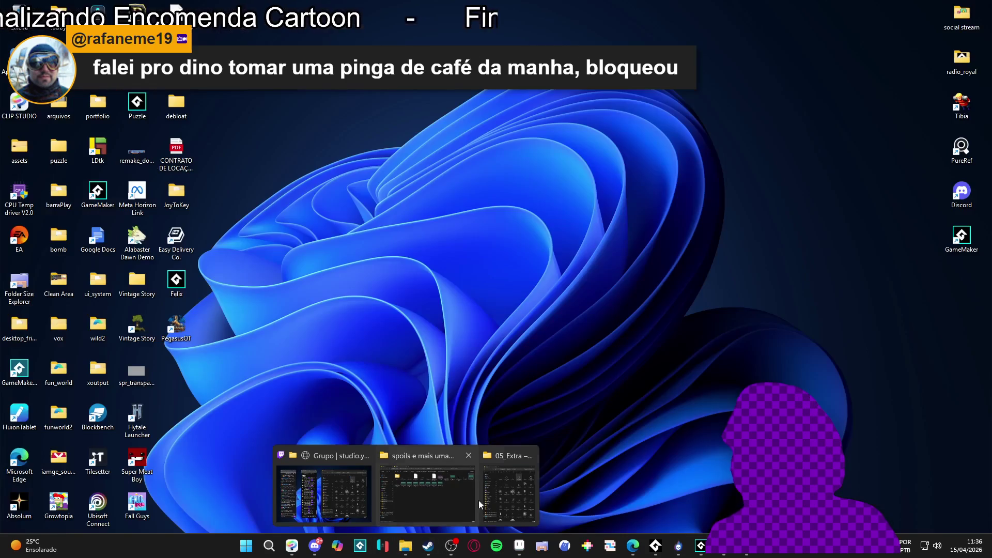
left_click(509, 495)
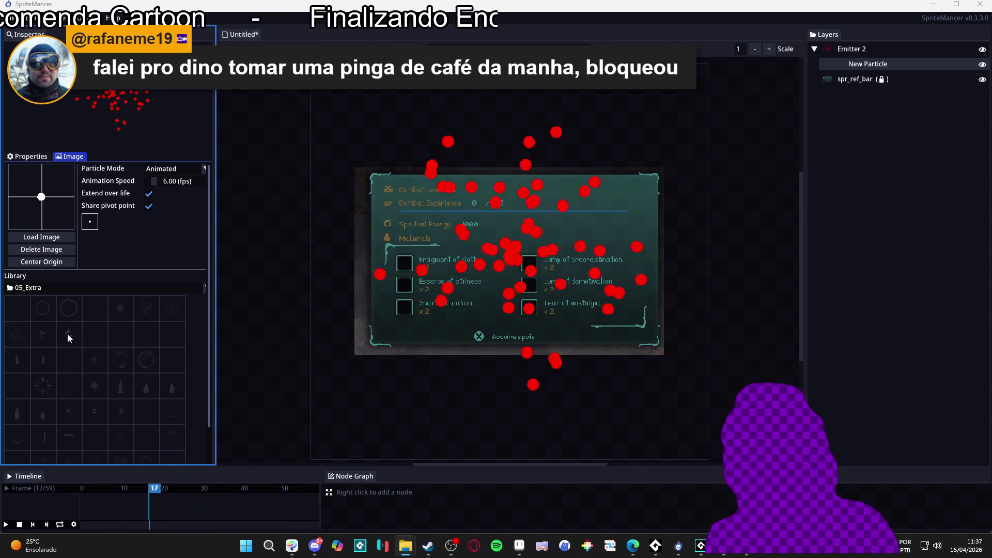
Set the soft small dot as the particle image and add a larger star frame.
left_click(71, 363)
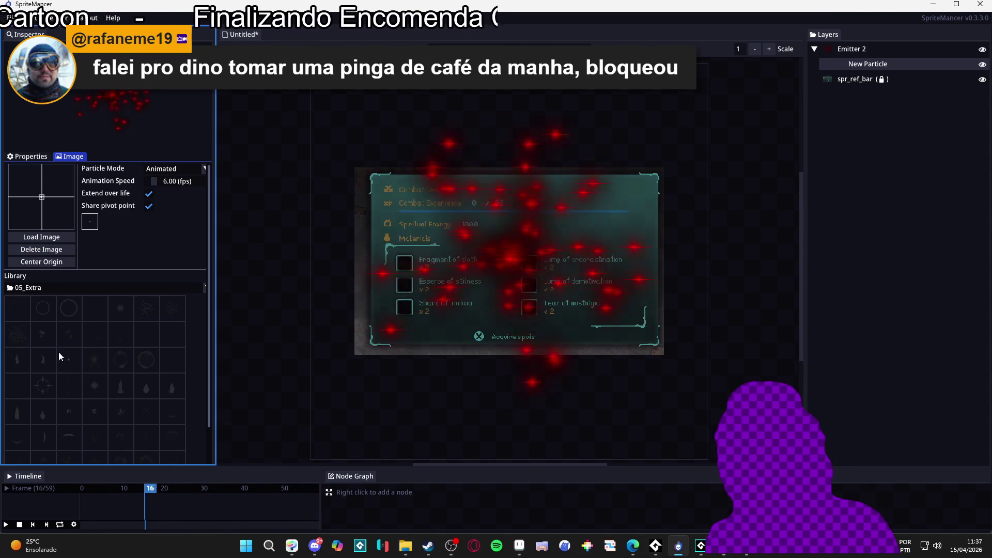
scroll(70, 389, "down", 3)
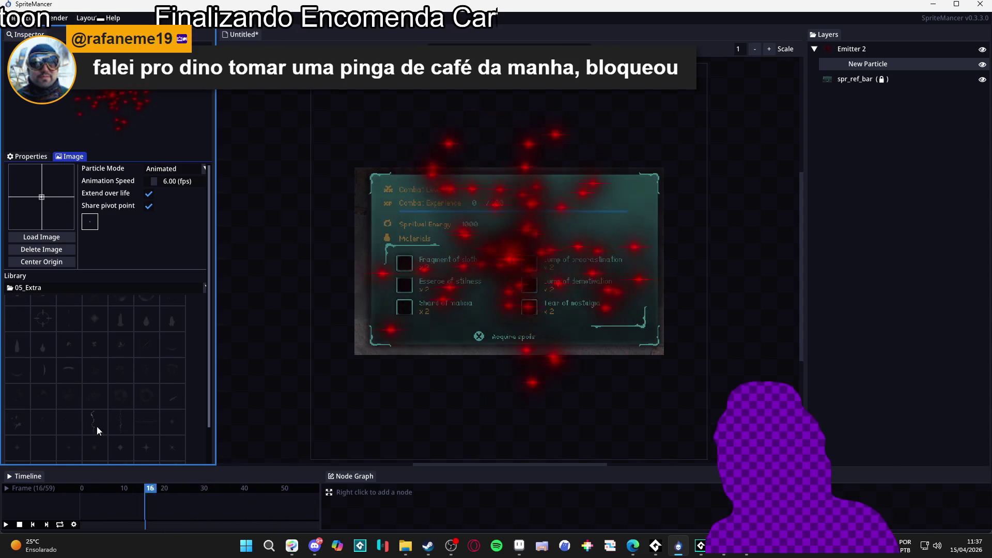
scroll(52, 426, "down", 2)
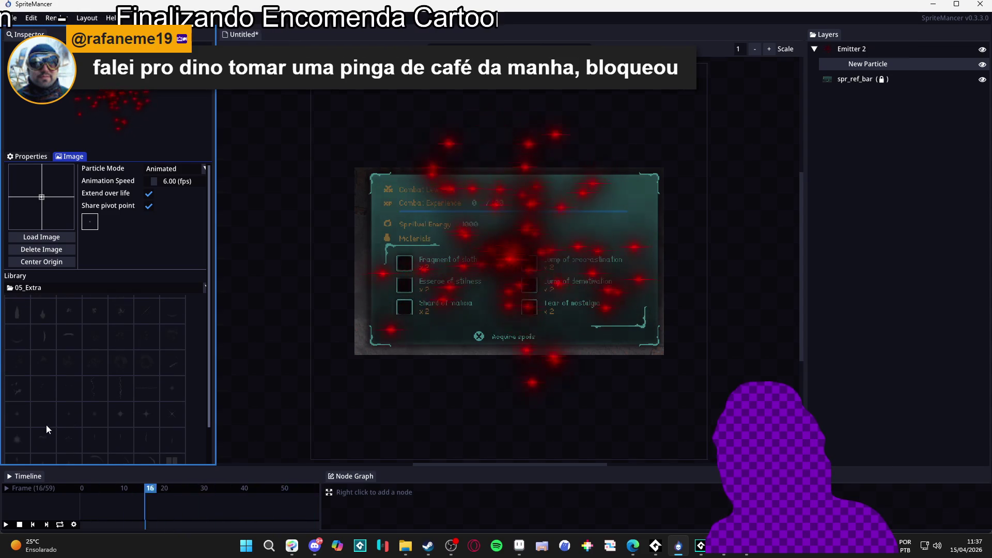
left_click(14, 414)
scroll(39, 403, "down", 1)
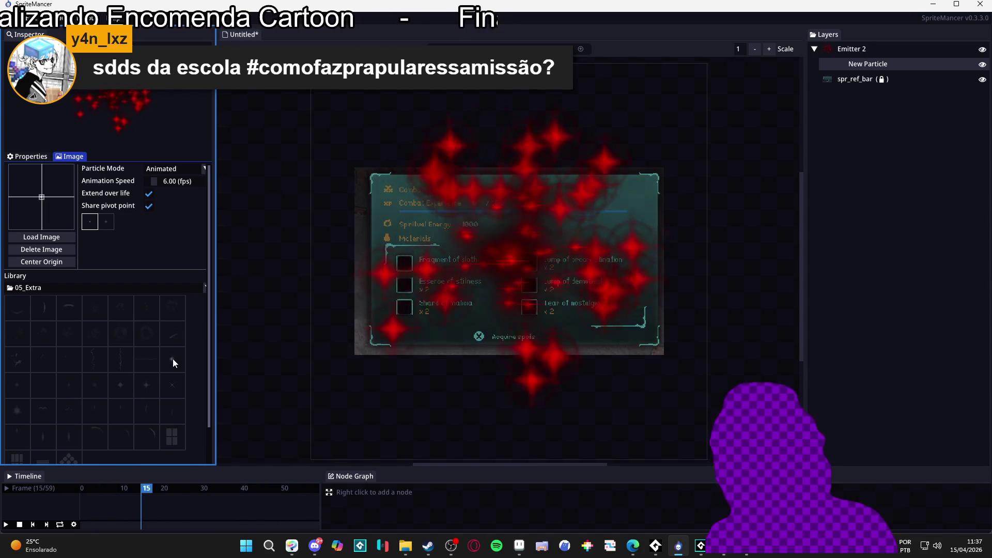
scroll(66, 360, "up", 4)
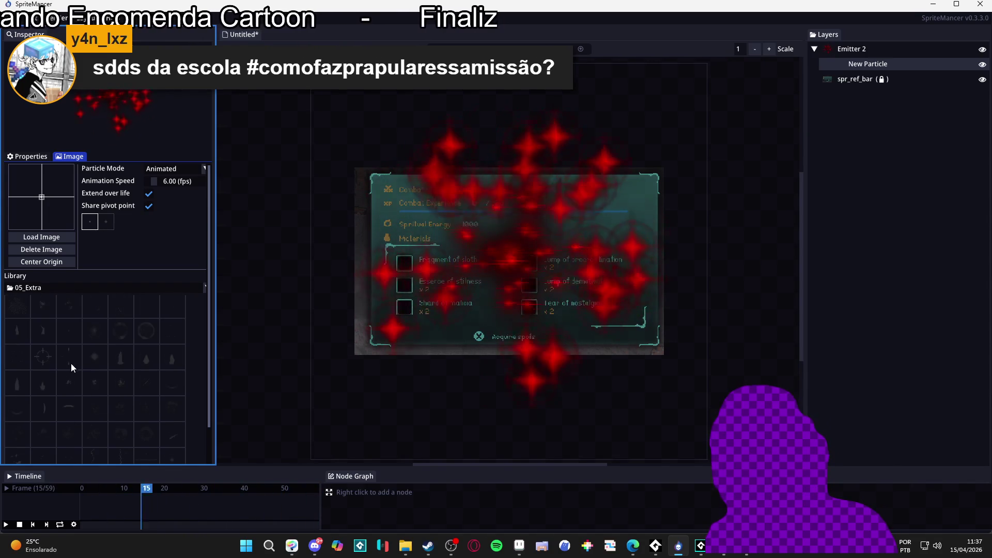
Add more frame slots, drag the ring sprite into the frames, and select frame two.
left_click(73, 336)
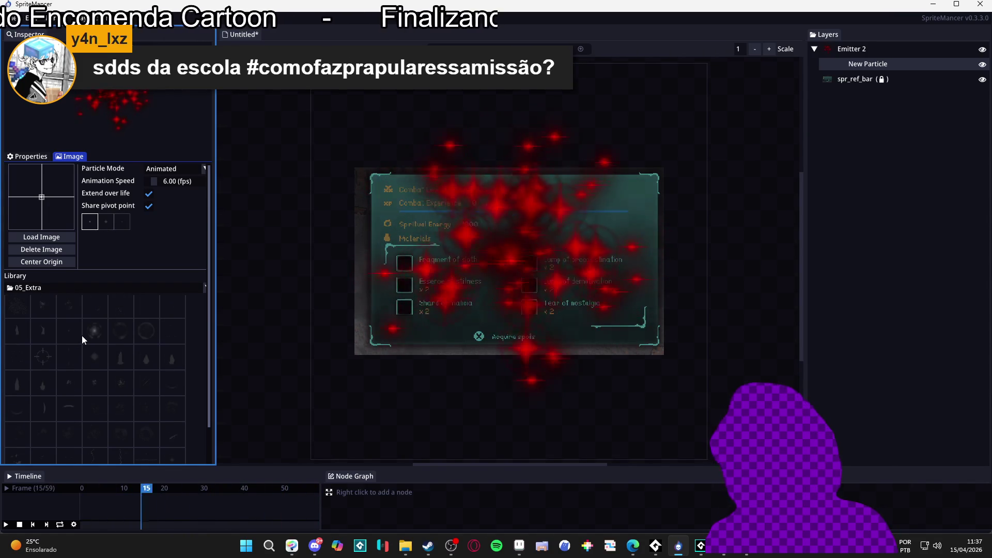
scroll(126, 349, "up", 1)
left_click(165, 341)
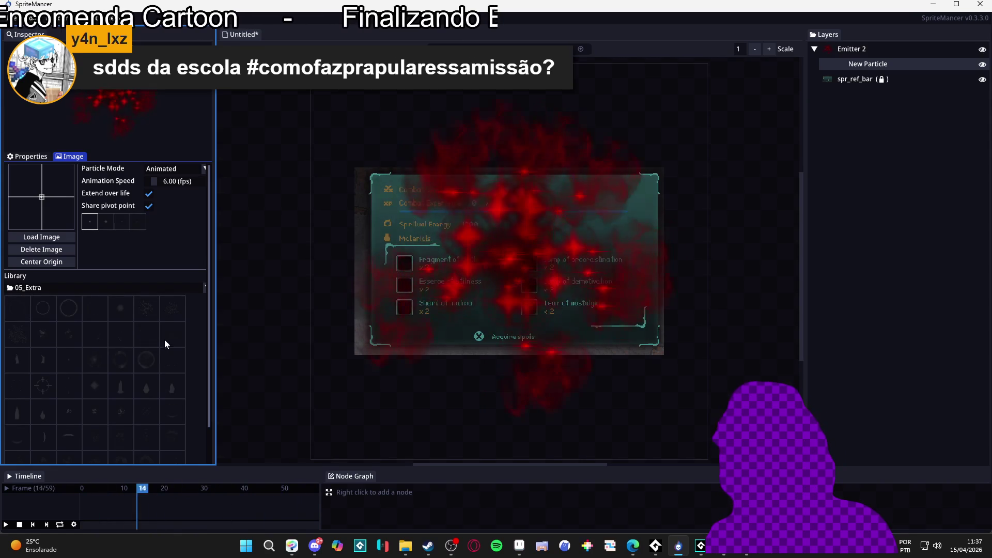
left_click(122, 350)
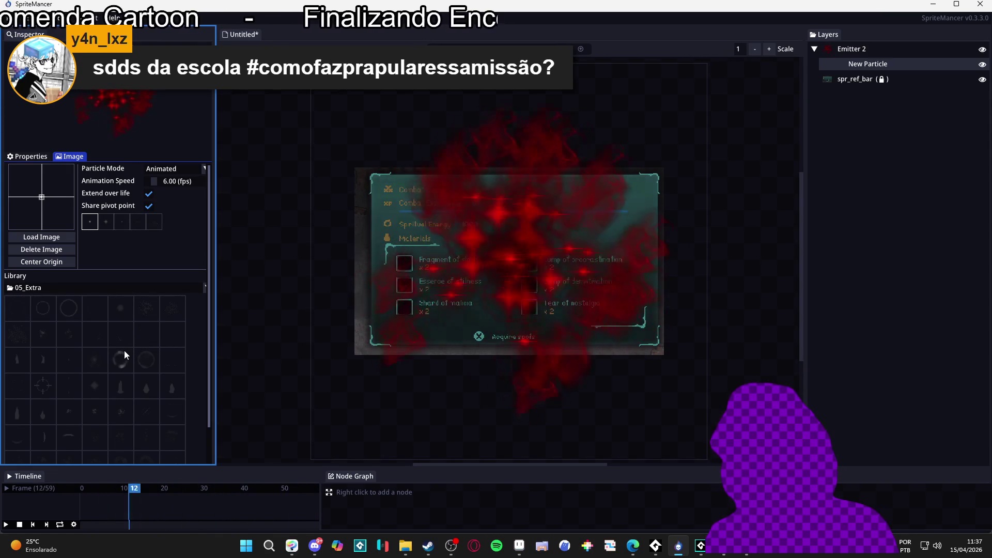
mouse_move(127, 354)
left_mouse_down()
mouse_move(145, 234)
mouse_move(131, 231)
left_mouse_up()
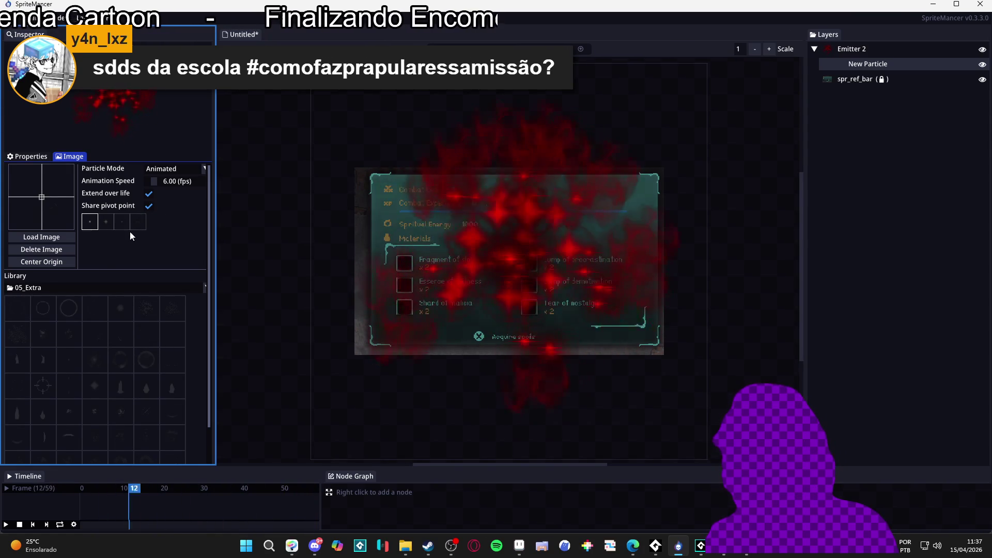
left_click(106, 222)
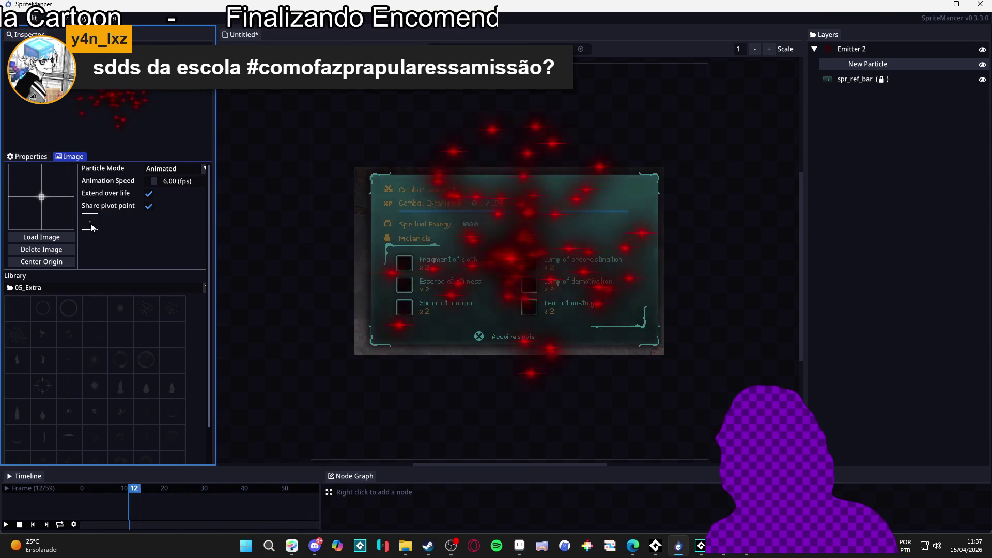
Set a glowing sparkle sprite as the first frame and the arc sprite as the second.
left_click(90, 222)
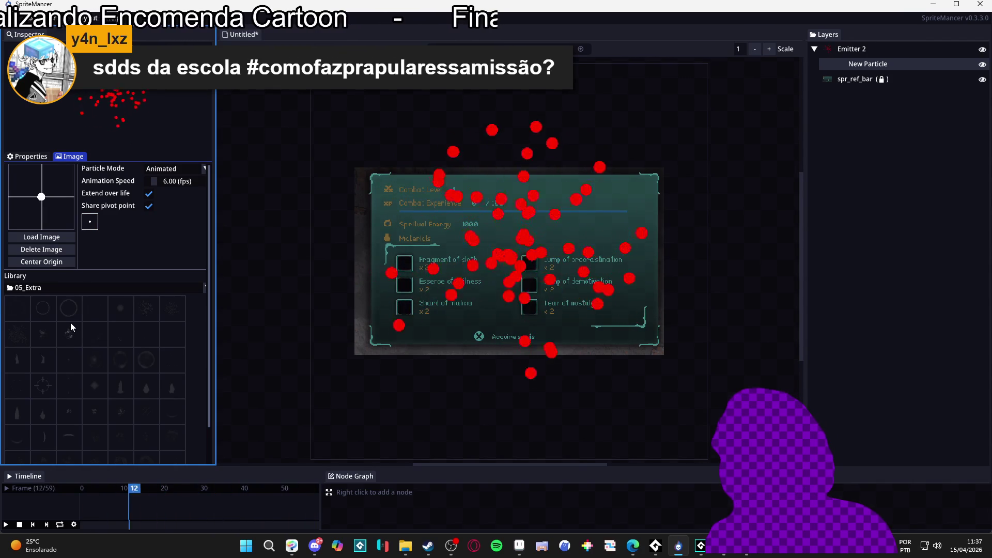
scroll(75, 331, "down", 3)
scroll(78, 343, "down", 1)
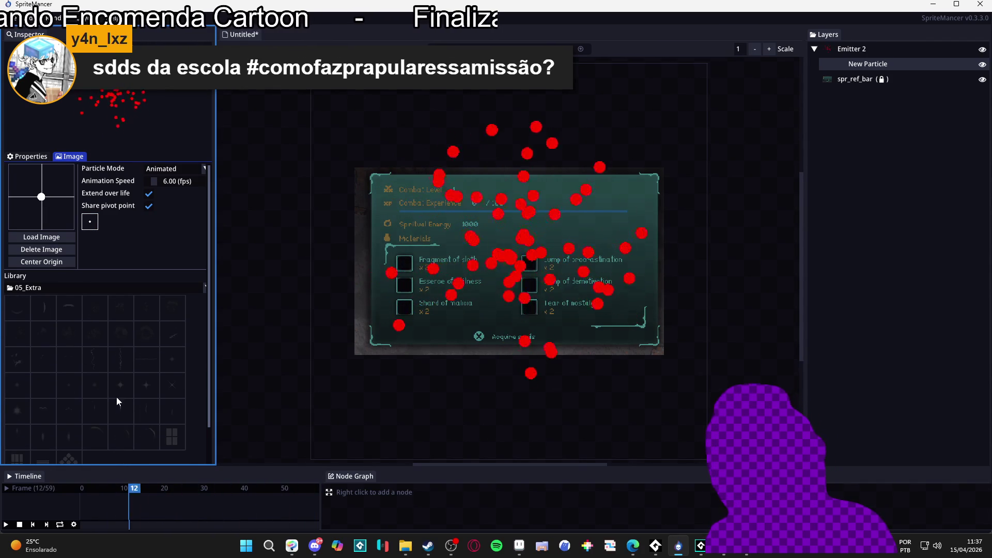
scroll(72, 397, "up", 3)
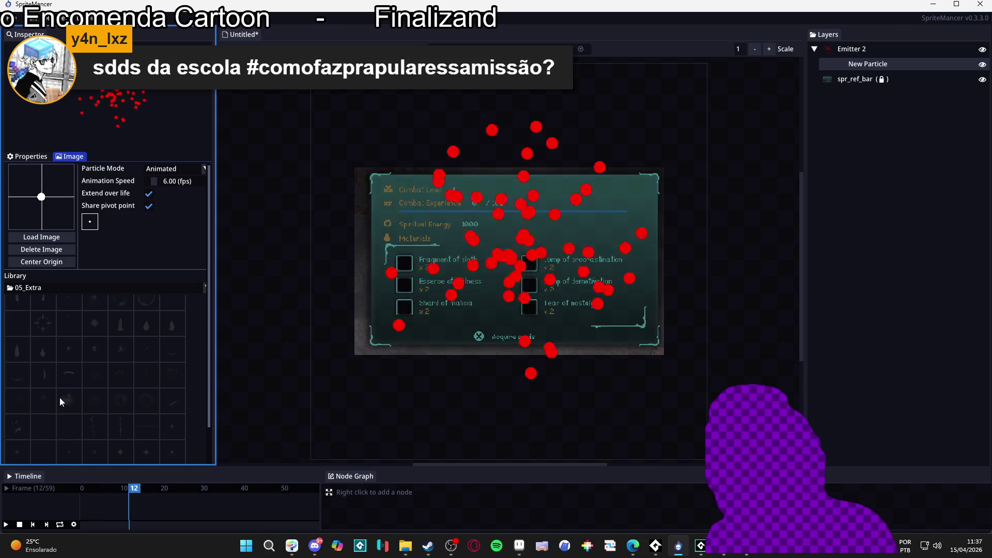
scroll(85, 336, "up", 1)
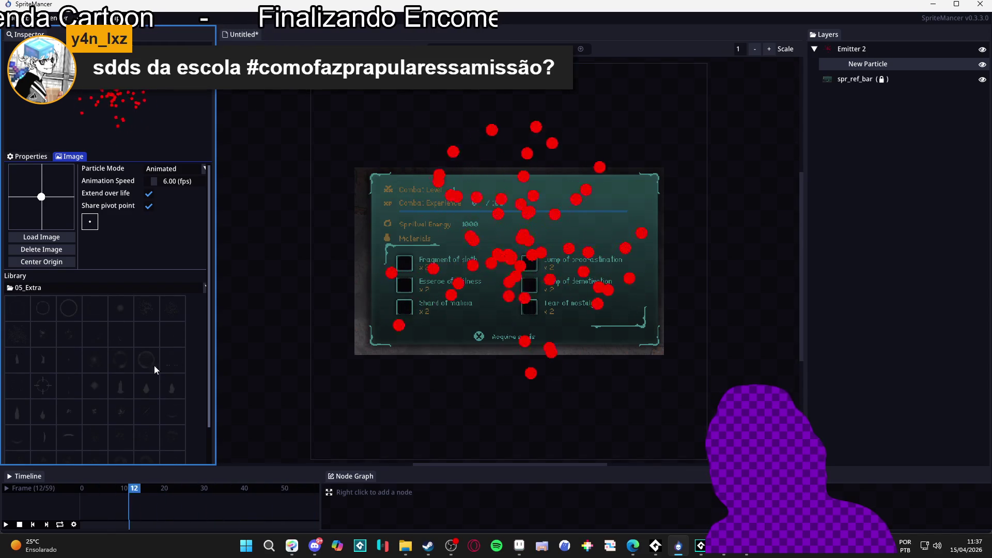
left_click(76, 362)
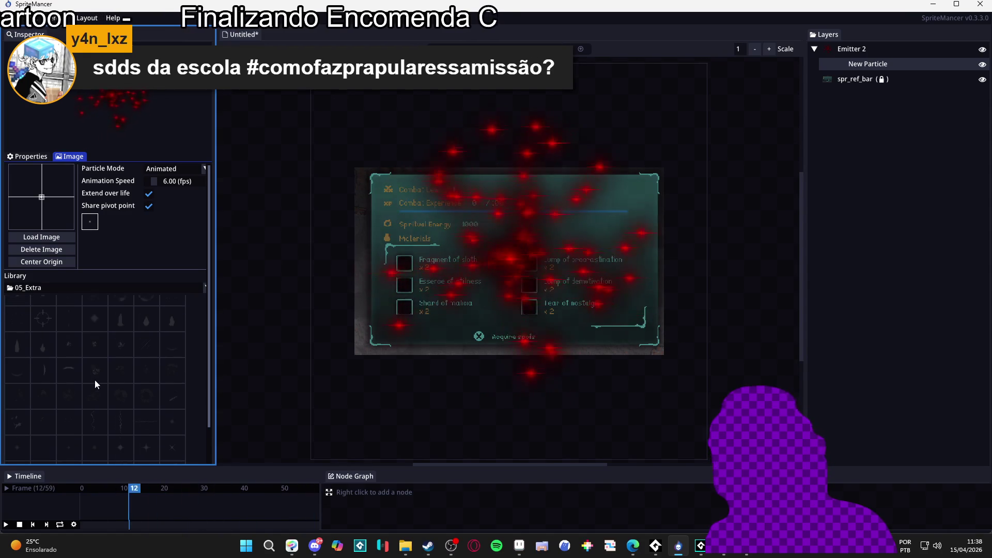
scroll(88, 434, "down", 3)
scroll(86, 440, "down", 1)
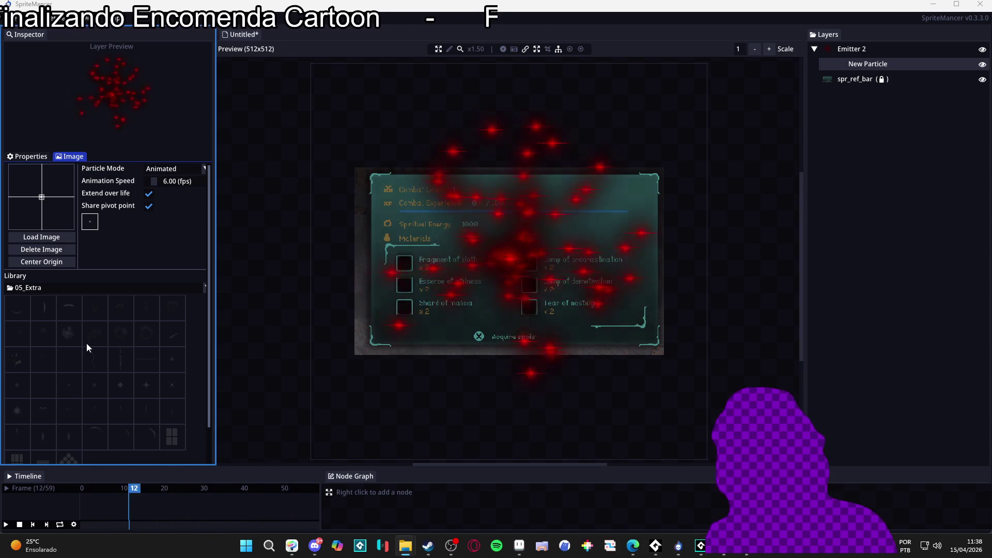
left_click(68, 307)
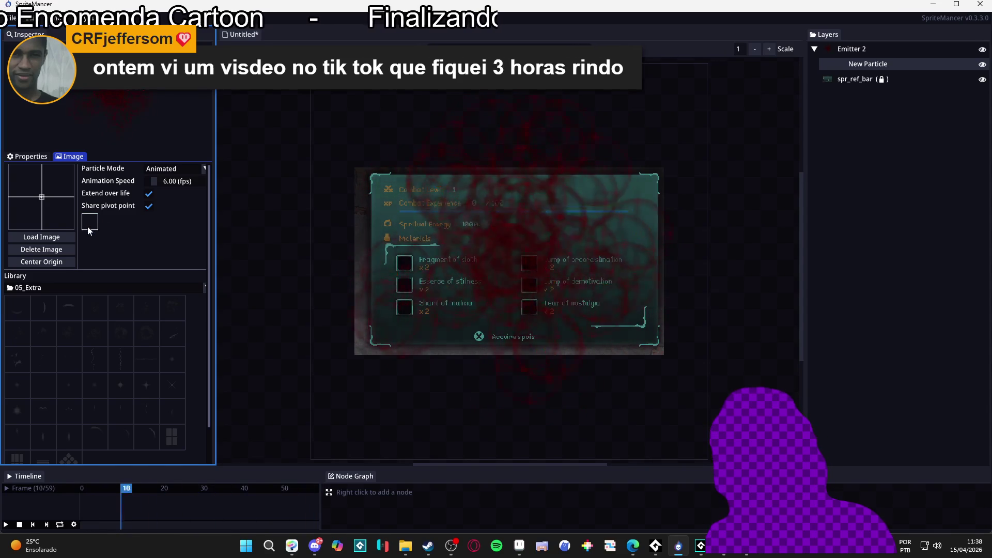
Make the particle a four-point star, delete the empty fourth frame, and move the bright star to slot two.
scroll(118, 361, "down", 5)
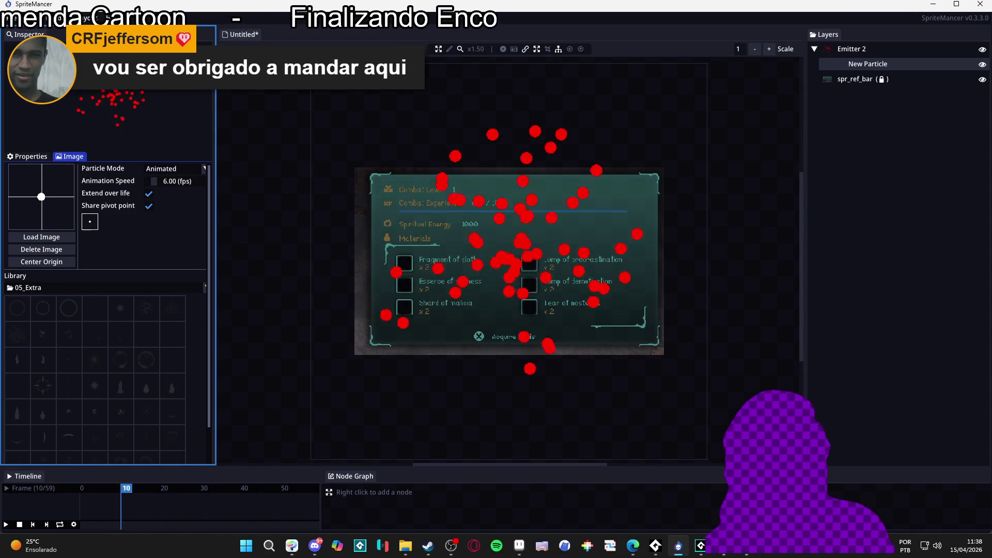
scroll(132, 351, "down", 5)
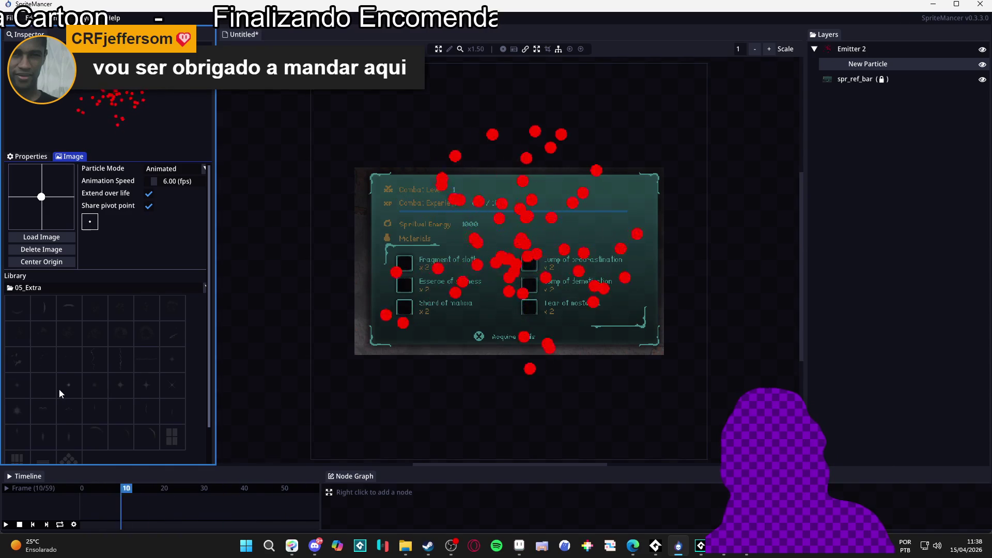
left_click(121, 389)
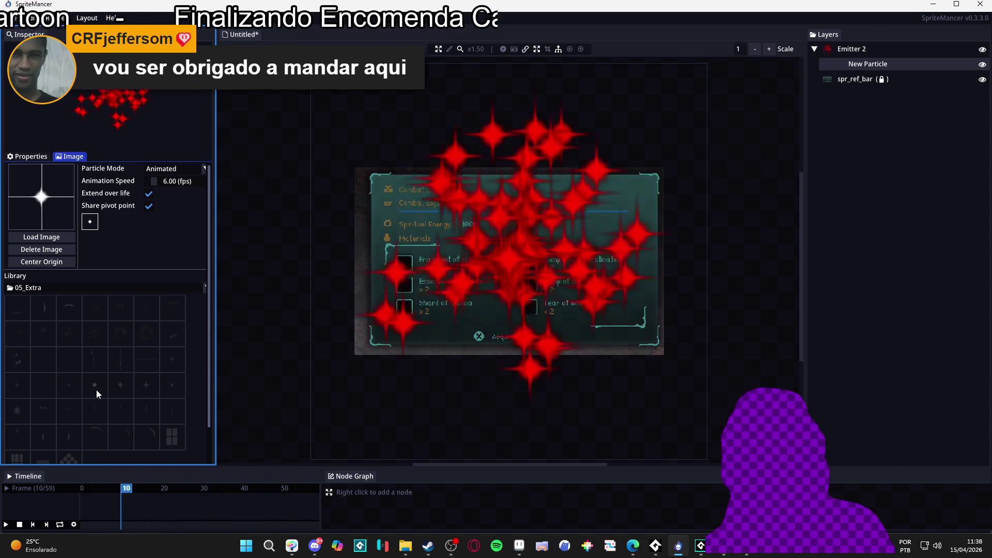
left_click(93, 389)
left_click(69, 389)
left_click(43, 387)
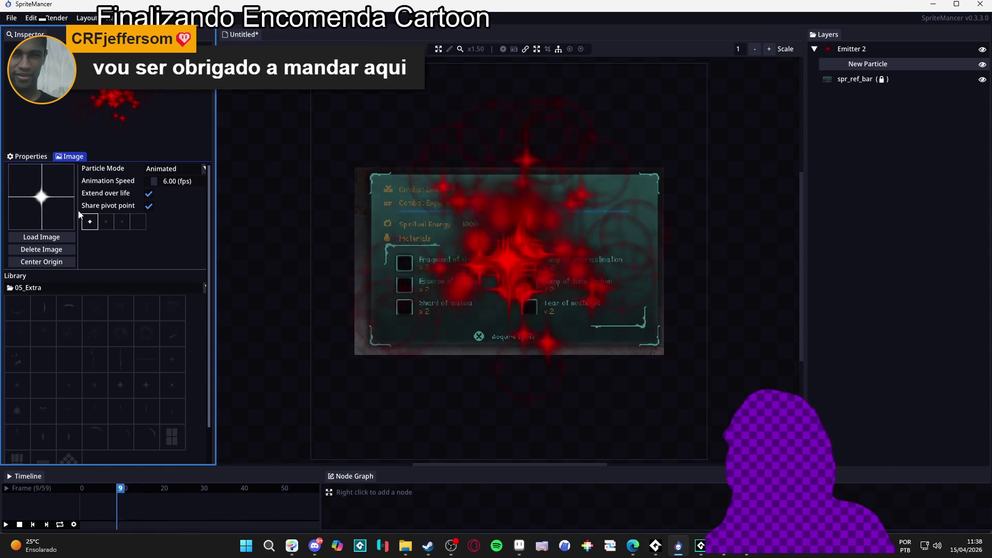
right_click(144, 224)
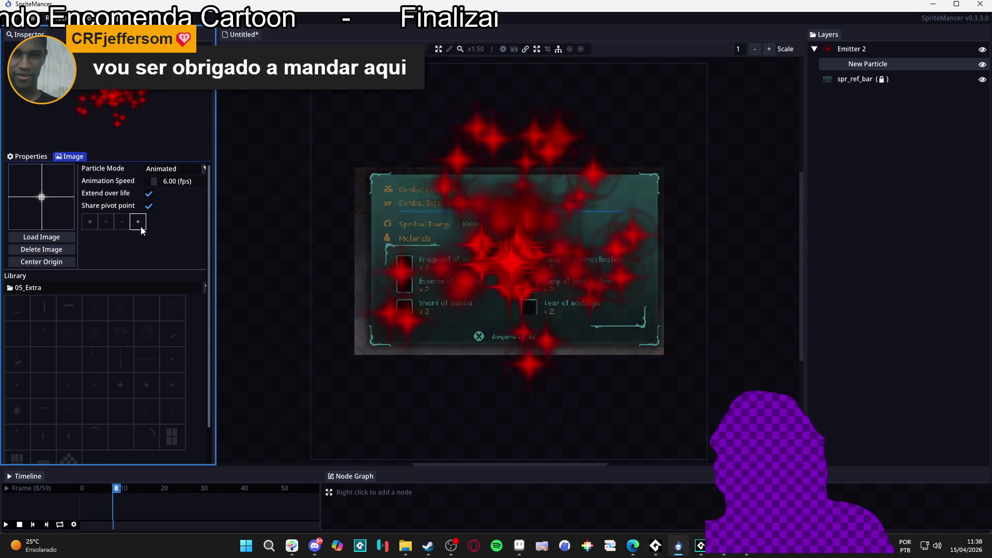
left_click_drag(115, 226, 106, 230)
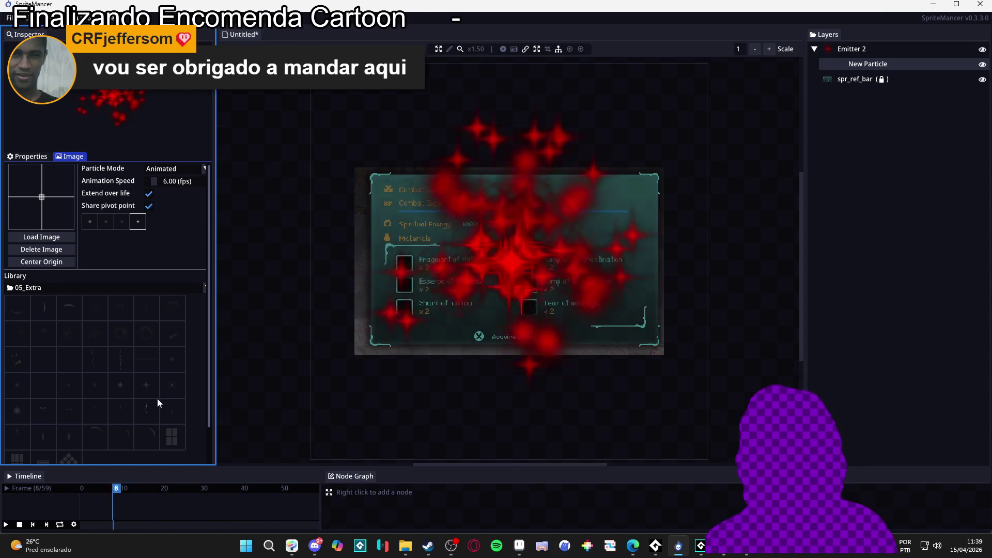
scroll(158, 398, "up", 5)
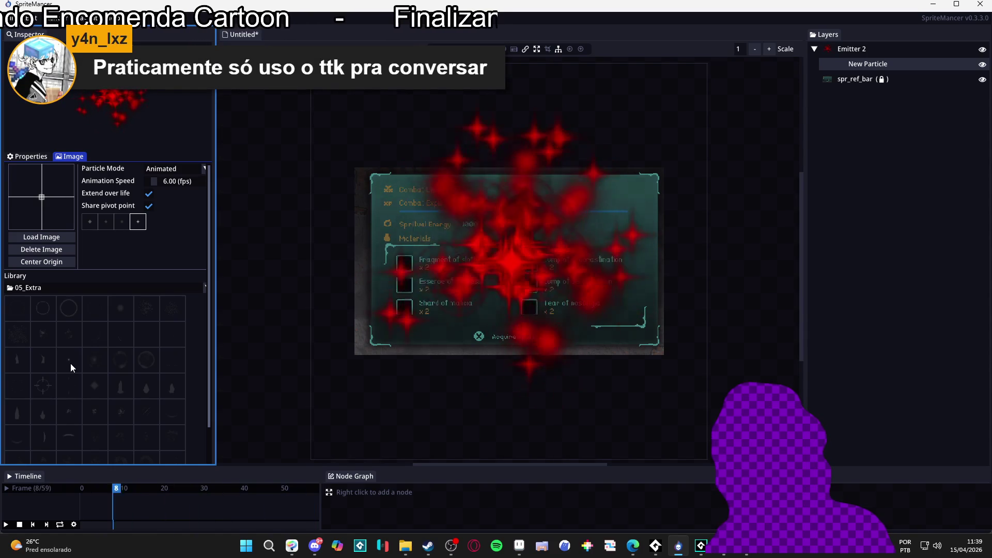
scroll(71, 364, "down", 3)
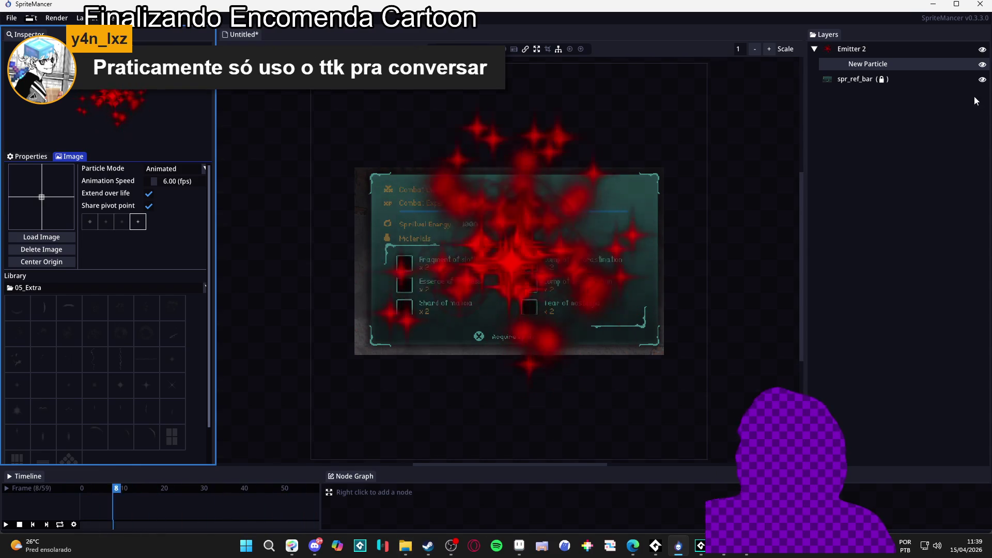
left_click(882, 54)
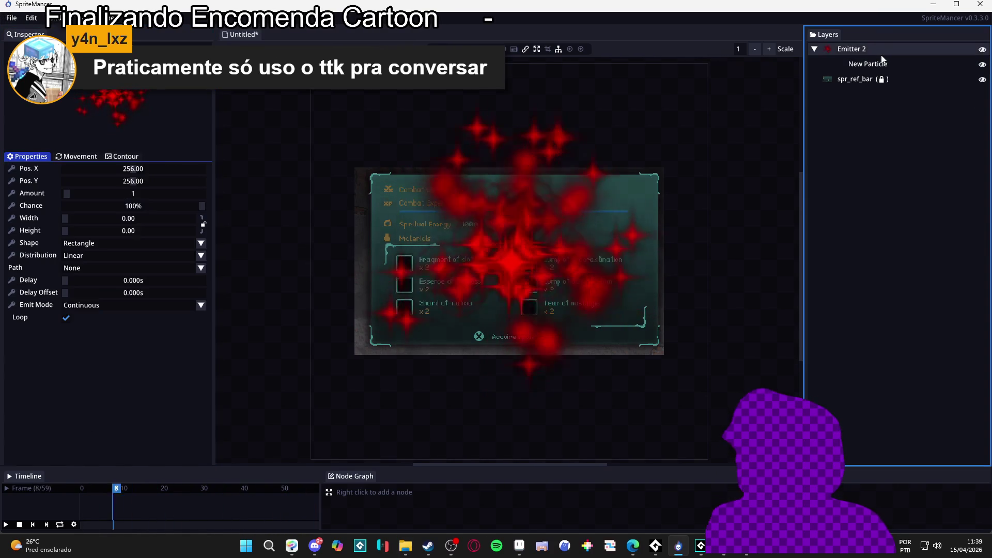
left_click(83, 156)
left_click(126, 157)
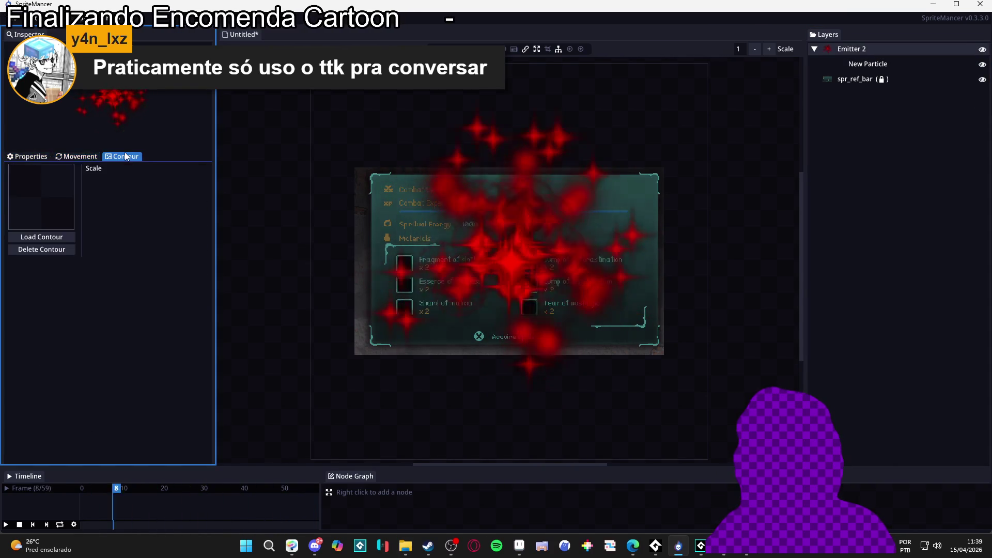
left_click(27, 156)
left_click(868, 63)
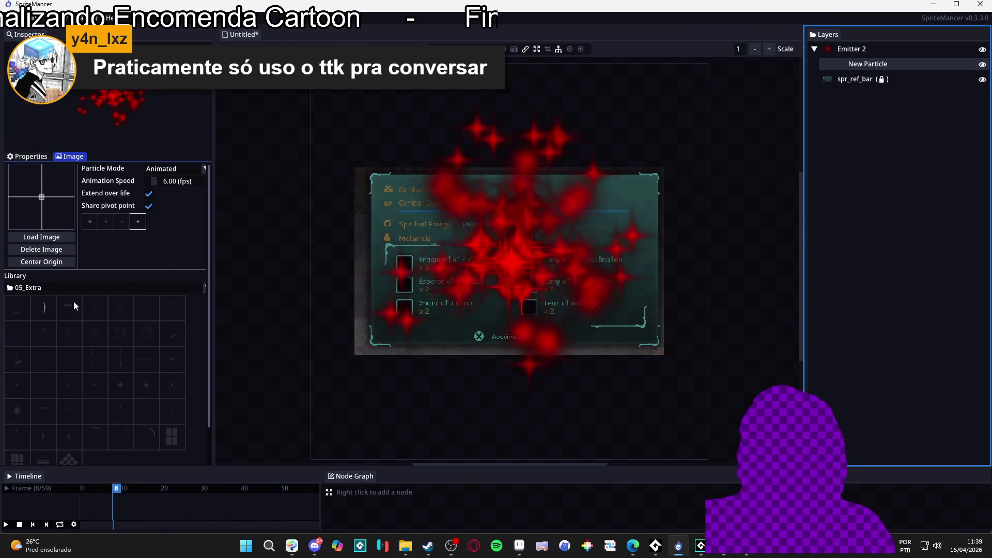
scroll(24, 266, "down", 2)
scroll(24, 266, "up", 2)
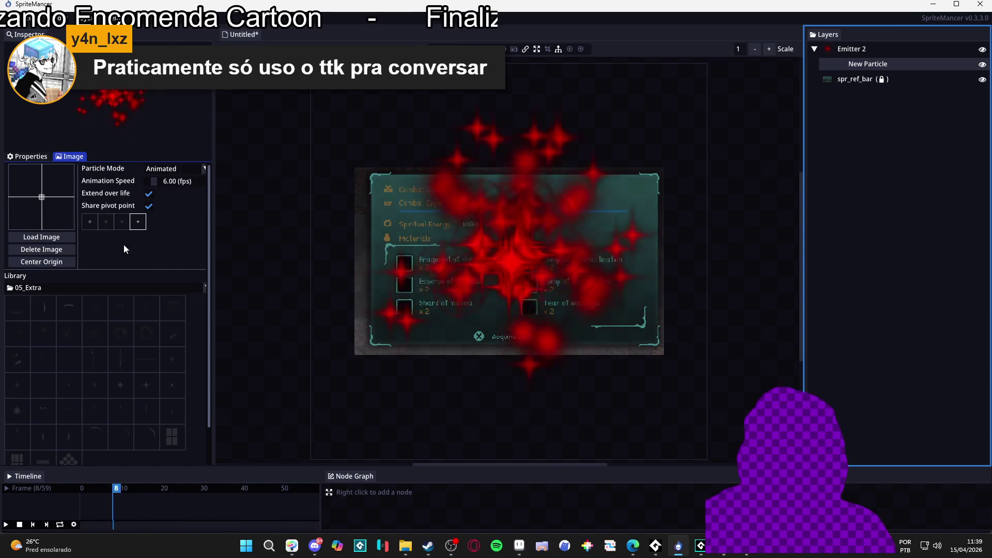
left_click(204, 288)
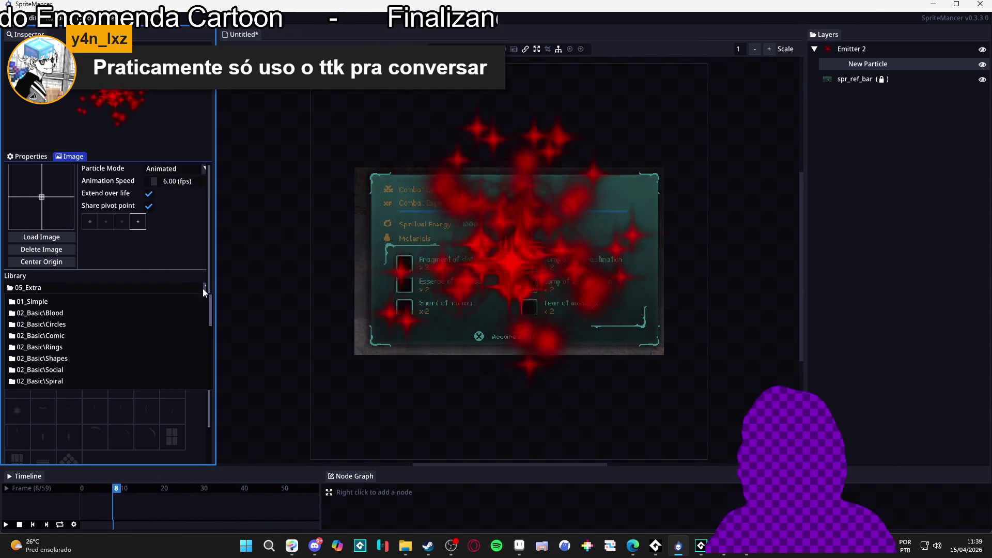
left_click(166, 284)
scroll(178, 279, "down", 2)
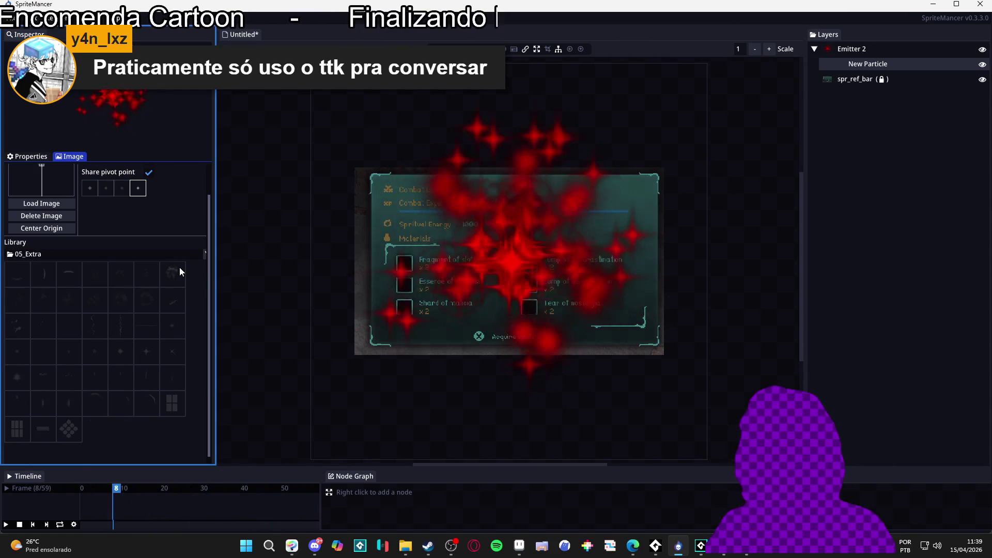
left_click(852, 53)
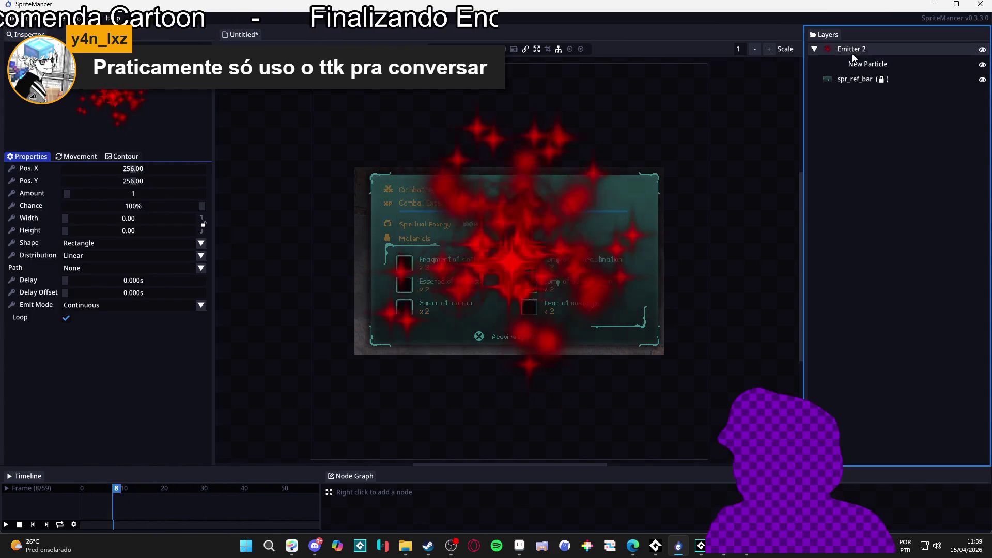
left_click(858, 61)
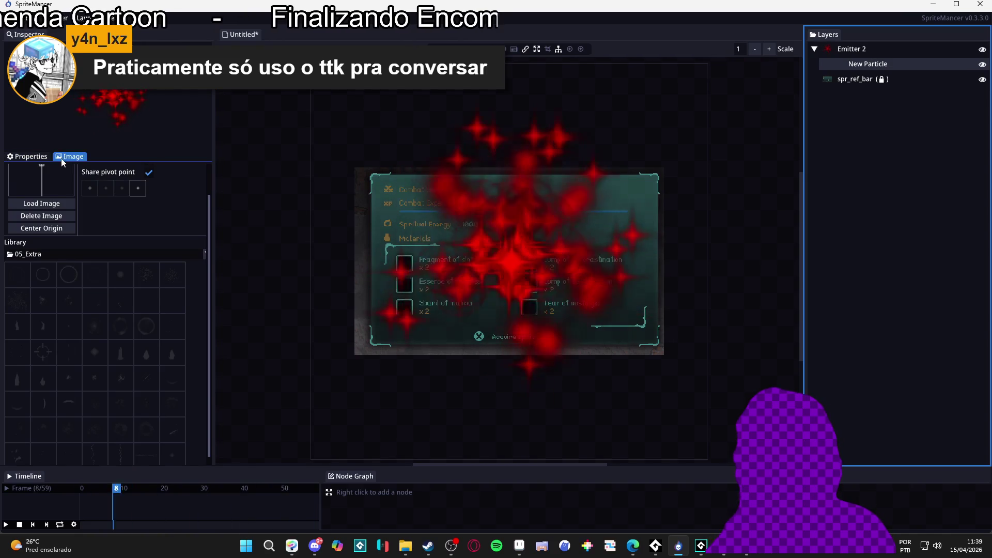
left_click(28, 156)
Set the birth colour to opaque cyan #00FFE2FF and copy its value.
left_click(61, 289)
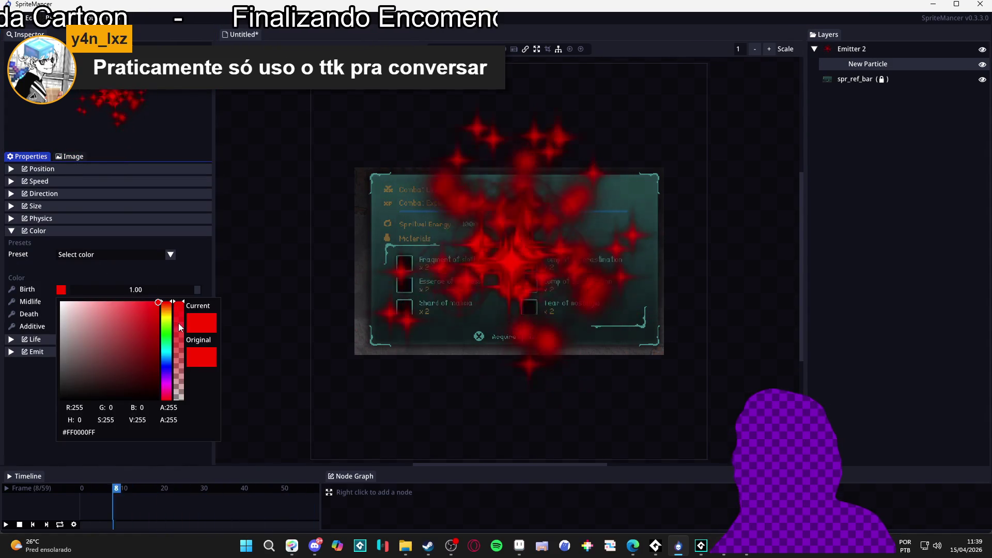
left_click(166, 349)
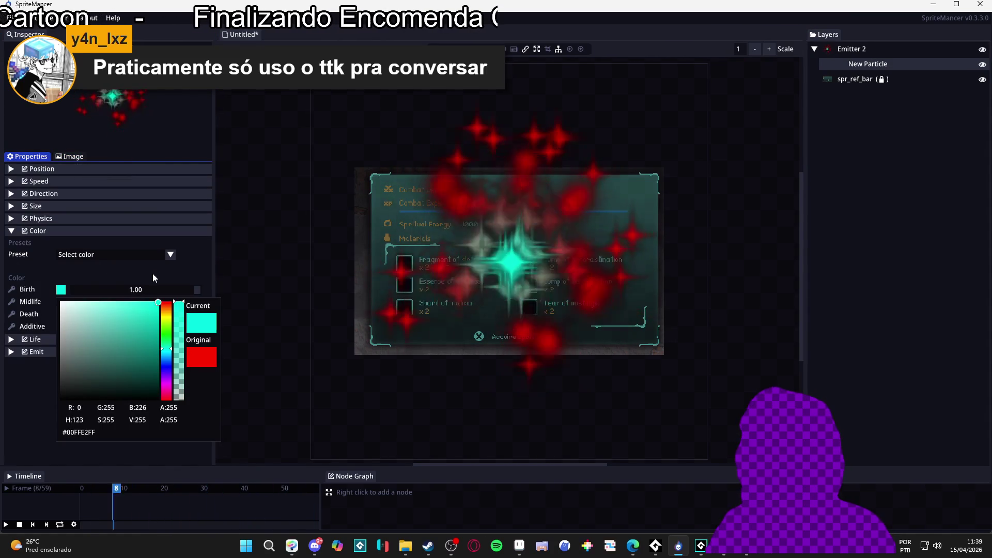
left_click(76, 301)
left_click(63, 301)
left_click(64, 293)
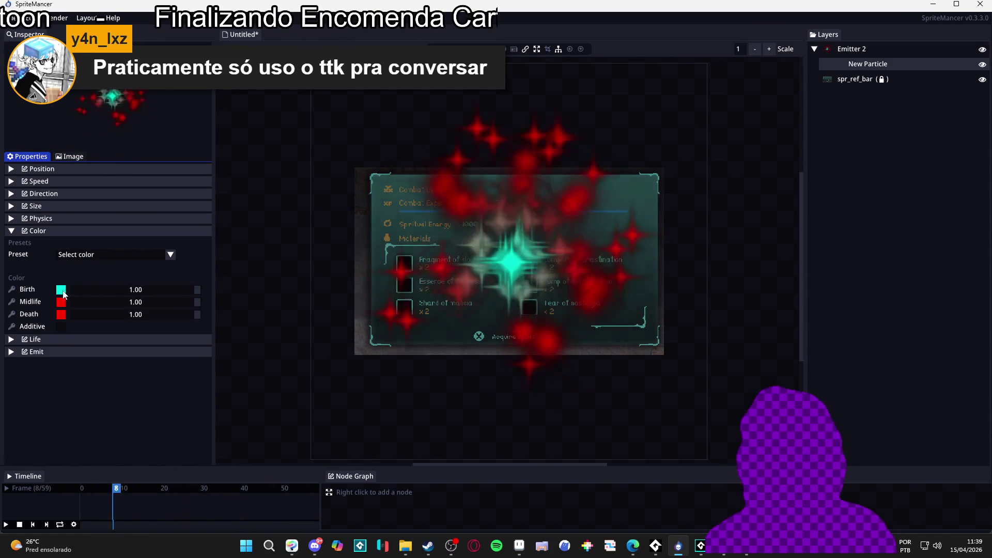
left_click(61, 289)
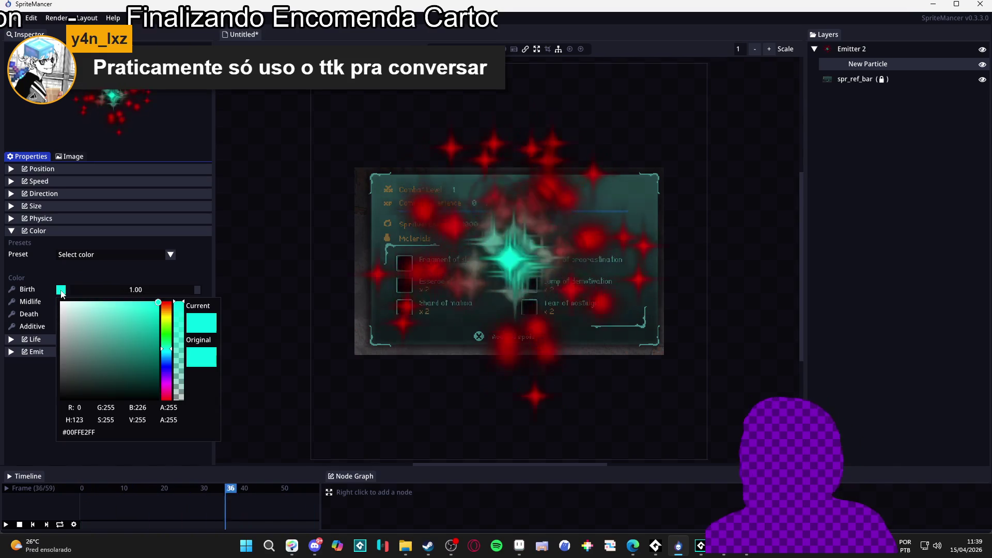
left_click(183, 354)
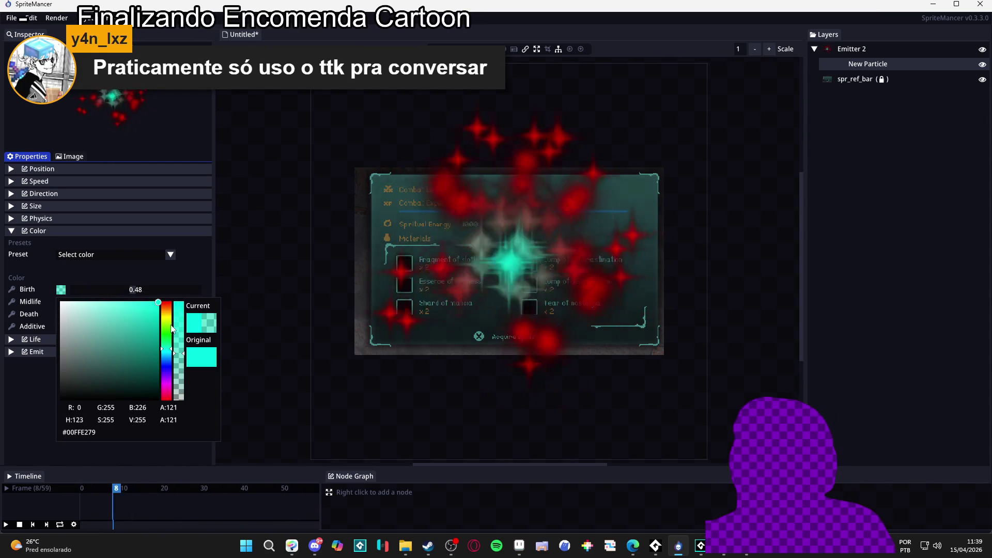
left_click(134, 271)
left_click(63, 291)
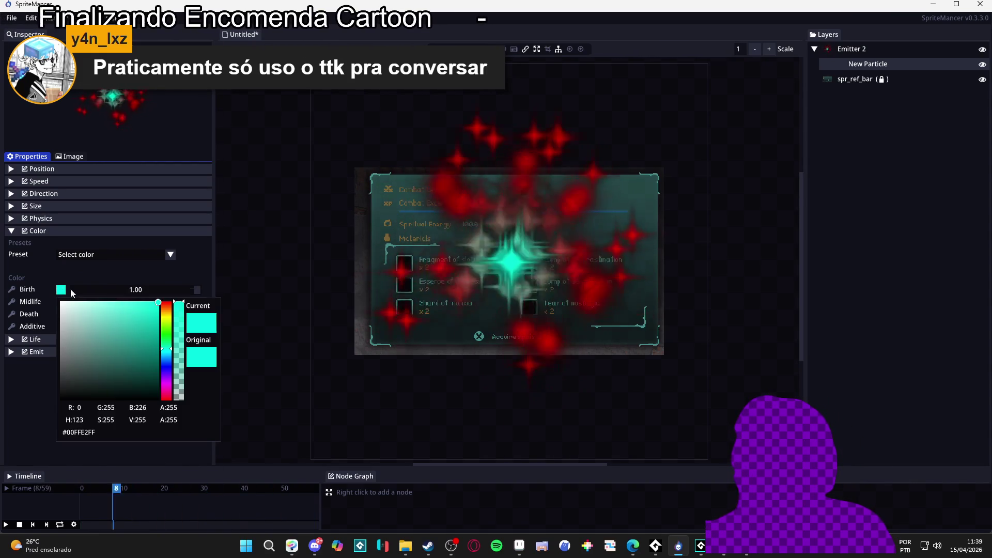
Paste cyan into Midlife as #00FFE277 and Death as transparent #00FFE200.
left_click(102, 267)
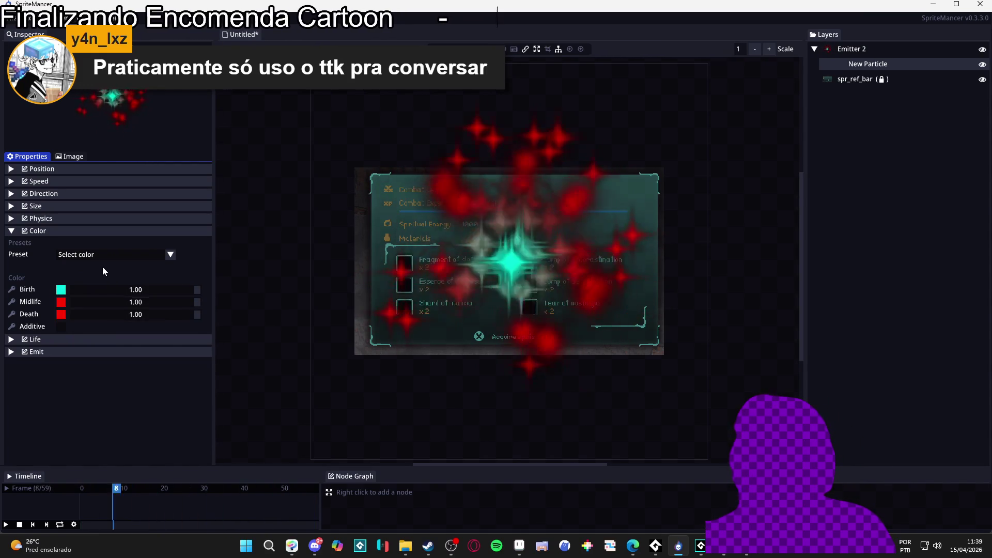
left_click(62, 302)
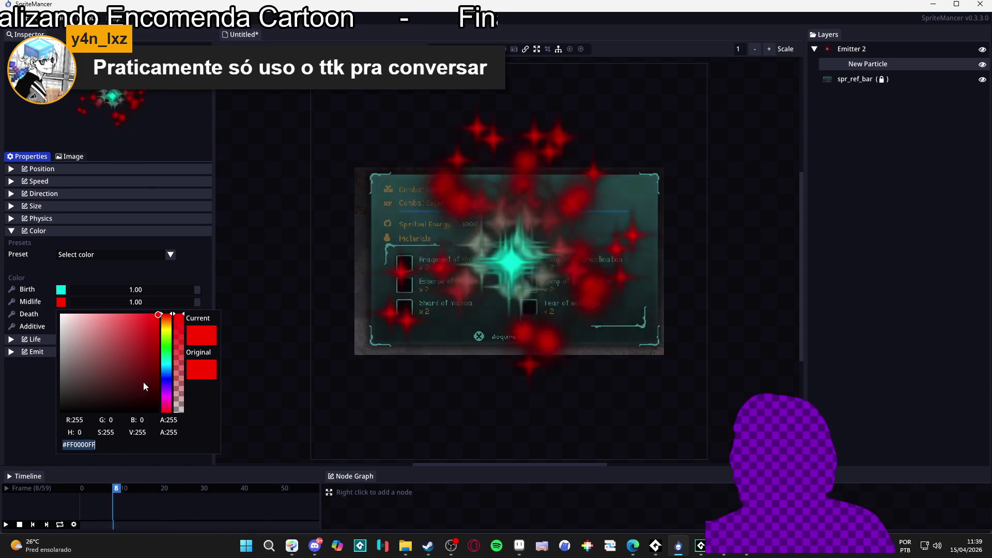
type("00FFE2FF")
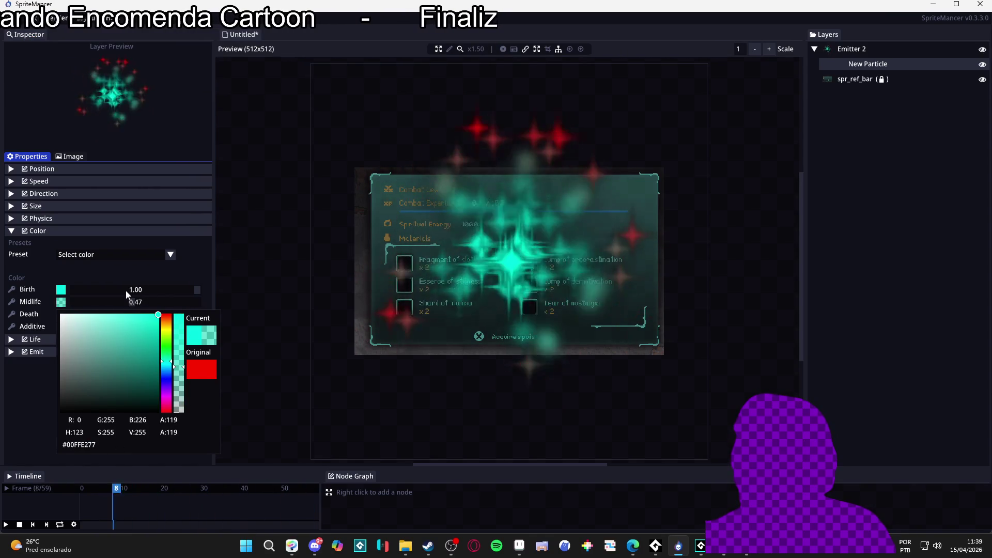
left_click(72, 305)
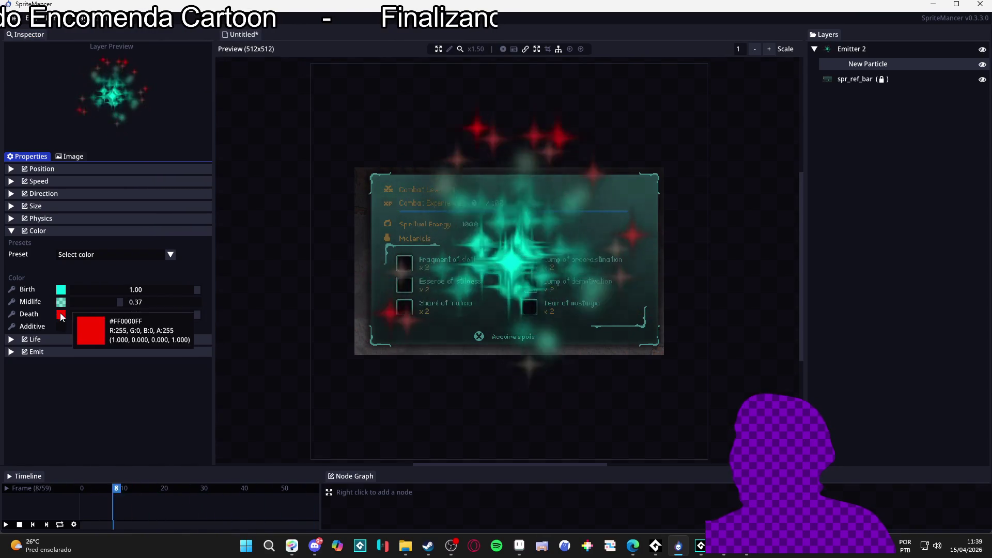
left_click(61, 315)
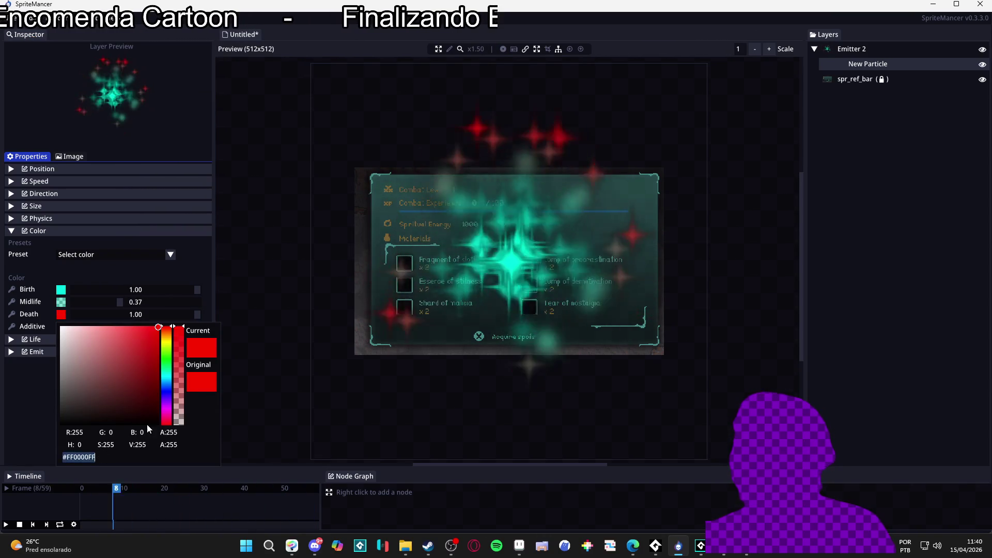
type("00FFE2FF")
left_click(175, 272)
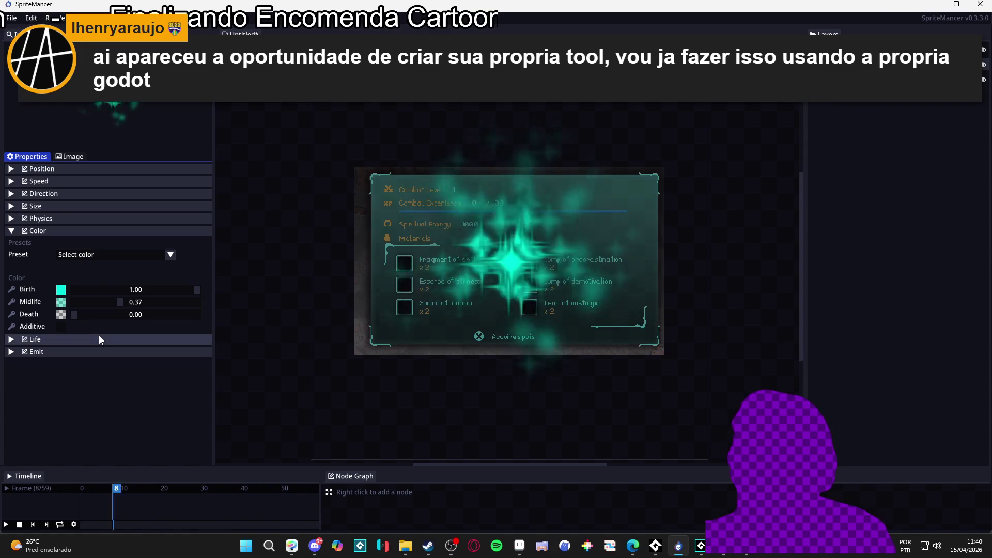
Raise the emitter to about 253.67, 186.99 so sparkles burst over the Combat Experience bar.
mouse_move(468, 304)
left_mouse_down()
mouse_move(507, 264)
mouse_move(497, 220)
mouse_move(506, 213)
left_mouse_up()
left_click(507, 210)
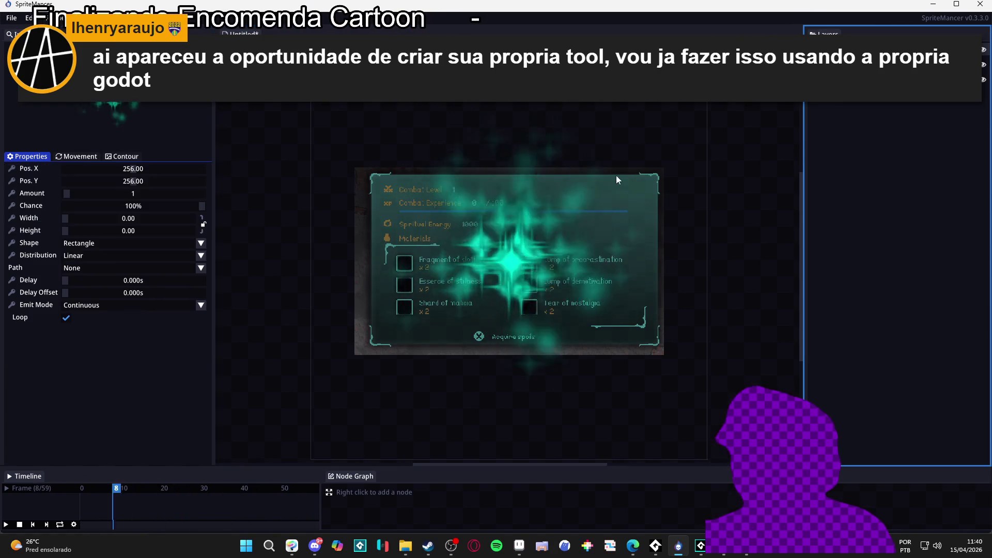
left_click_drag(508, 209, 508, 208)
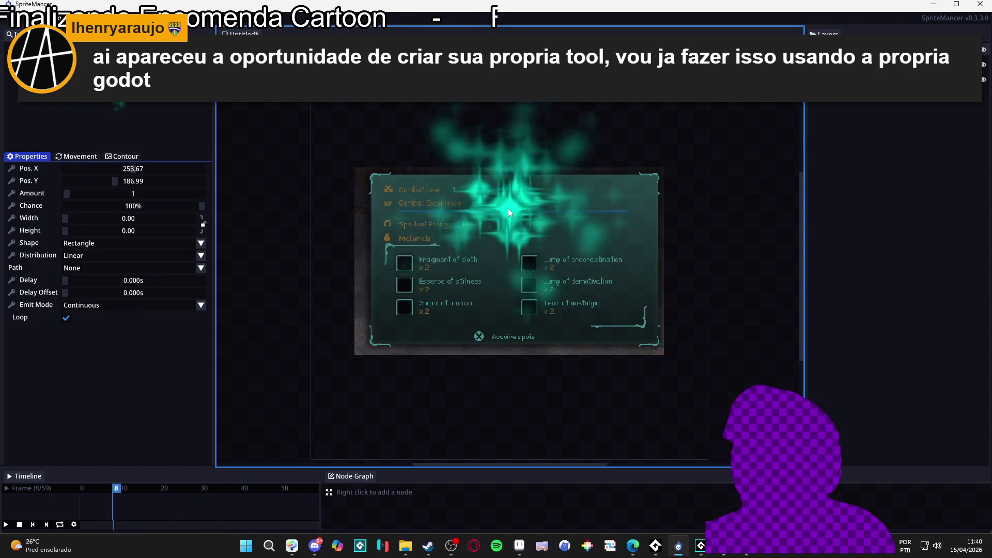
left_click(819, 144)
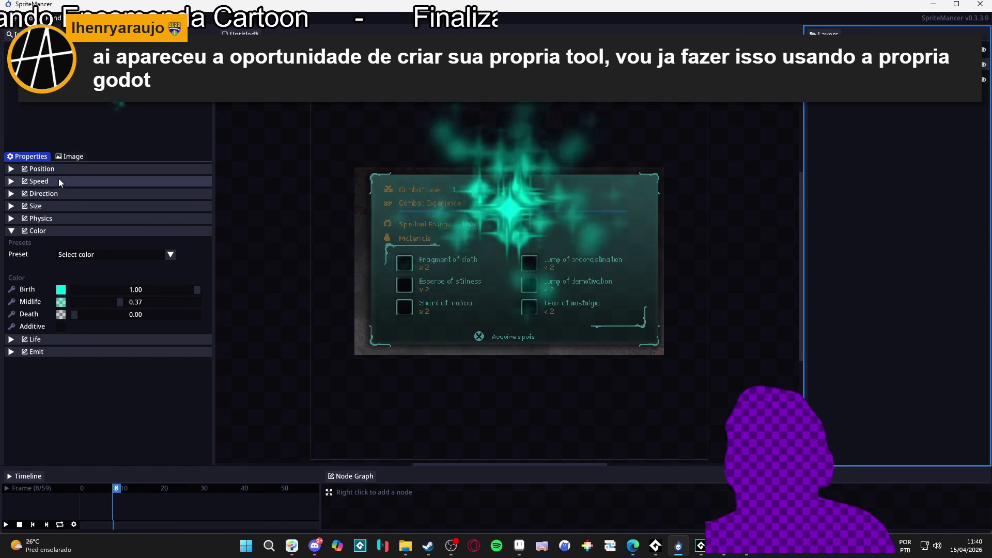
left_click(21, 195)
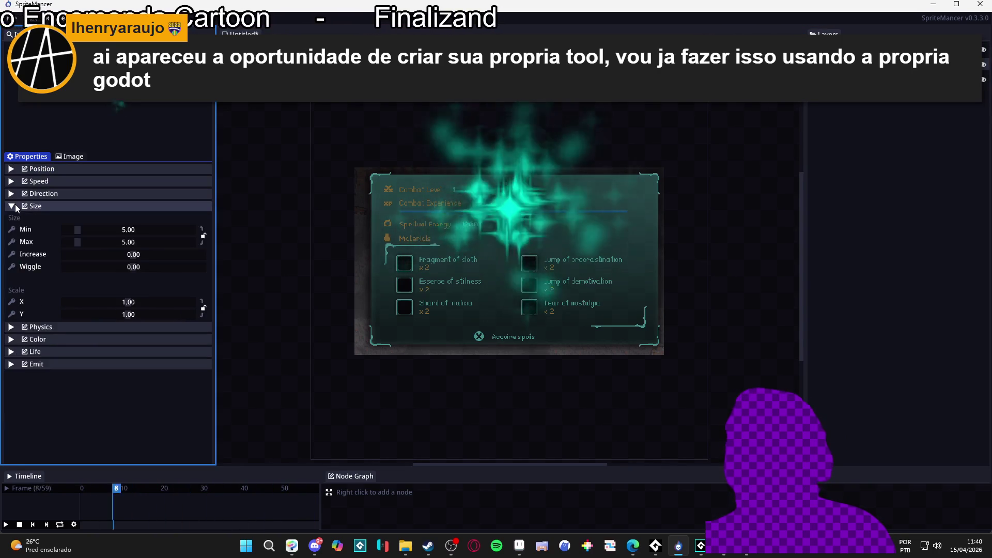
left_click(21, 195)
left_click(819, 132)
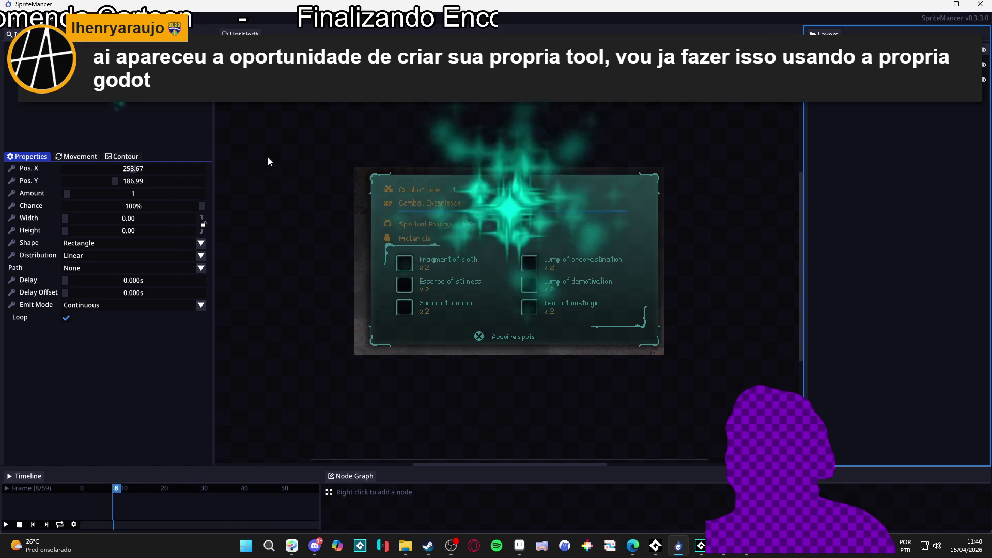
left_click(511, 208)
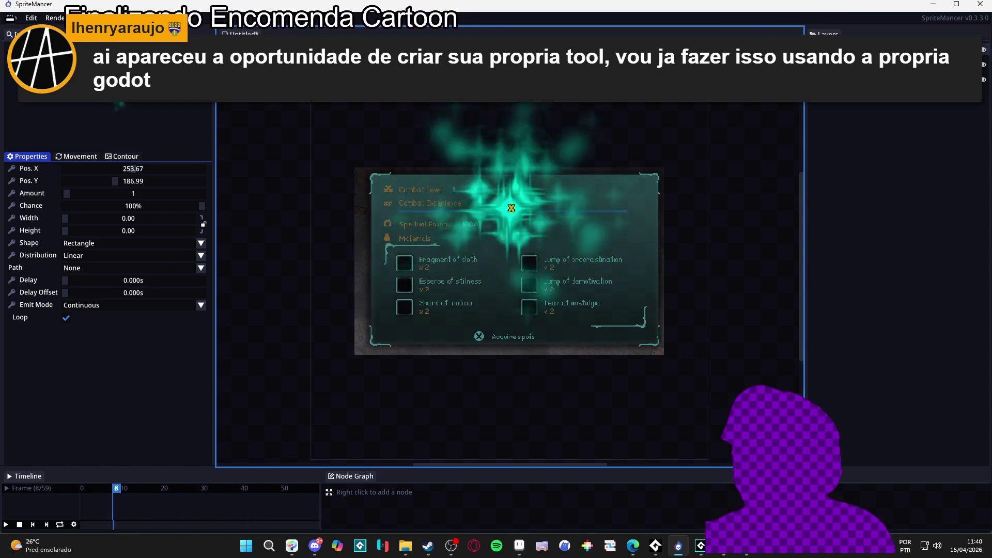
scroll(517, 212, "up", 3)
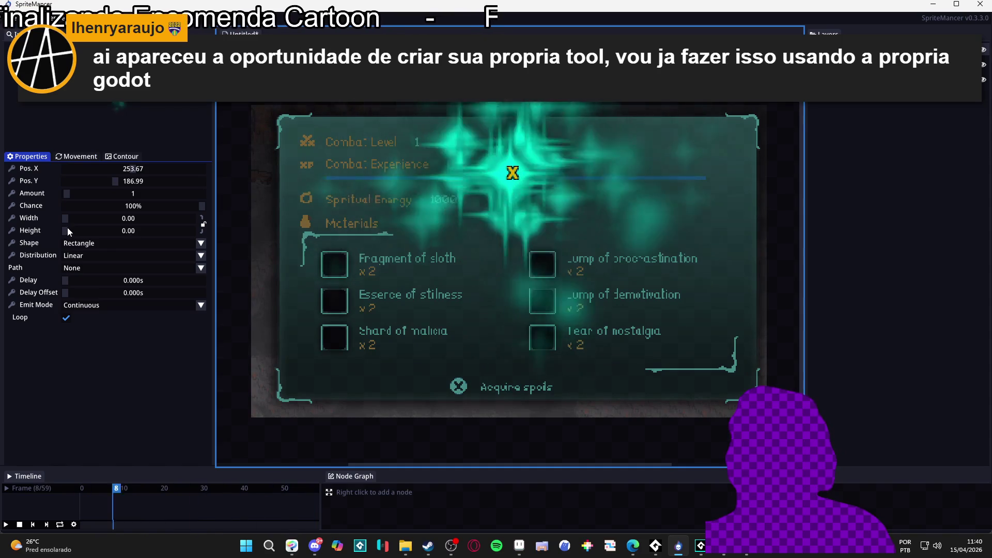
Widen the emitter line to 294.66 and shift it to 258.20, 189.80.
left_click_drag(65, 218, 136, 219)
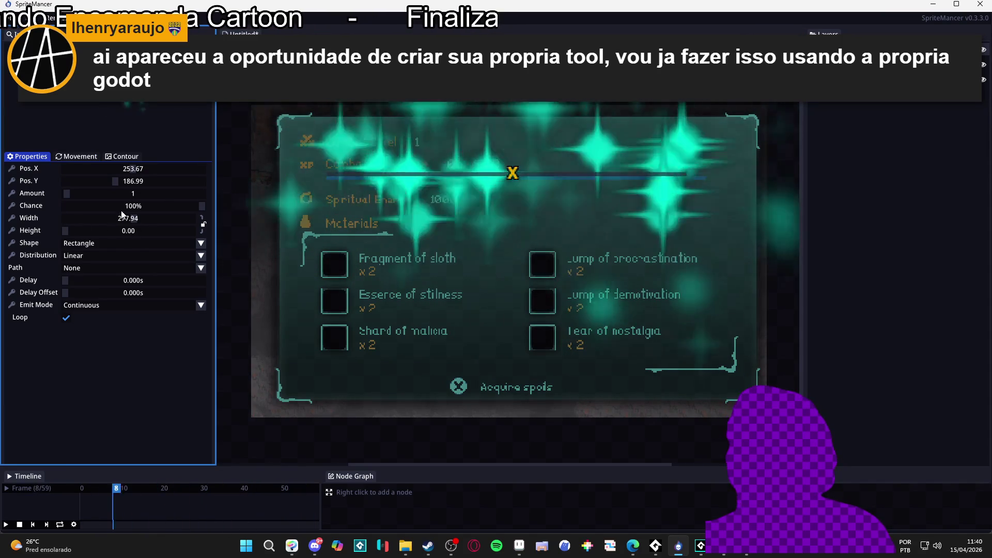
mouse_move(541, 172)
left_mouse_down()
mouse_move(499, 172)
mouse_move(512, 176)
left_mouse_up()
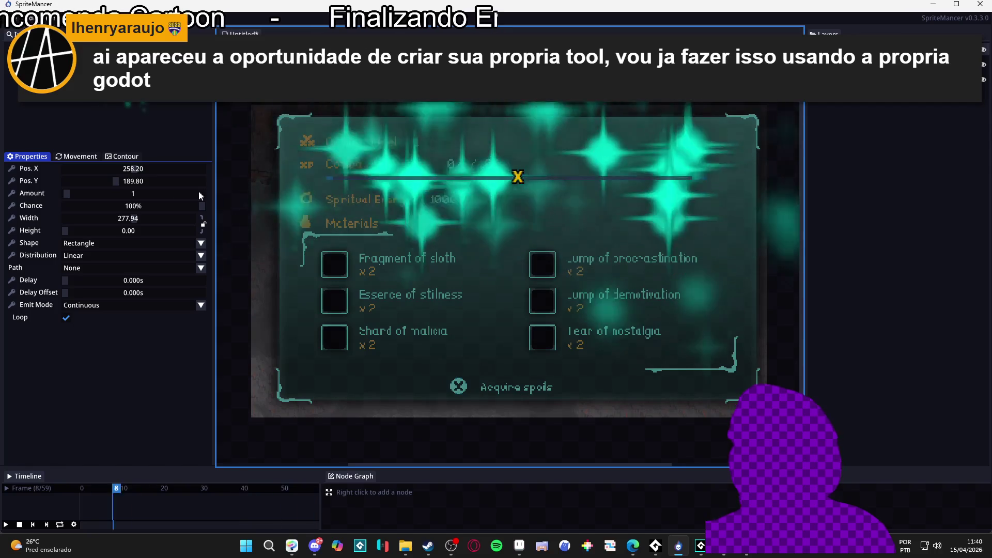
left_click_drag(72, 219, 139, 215)
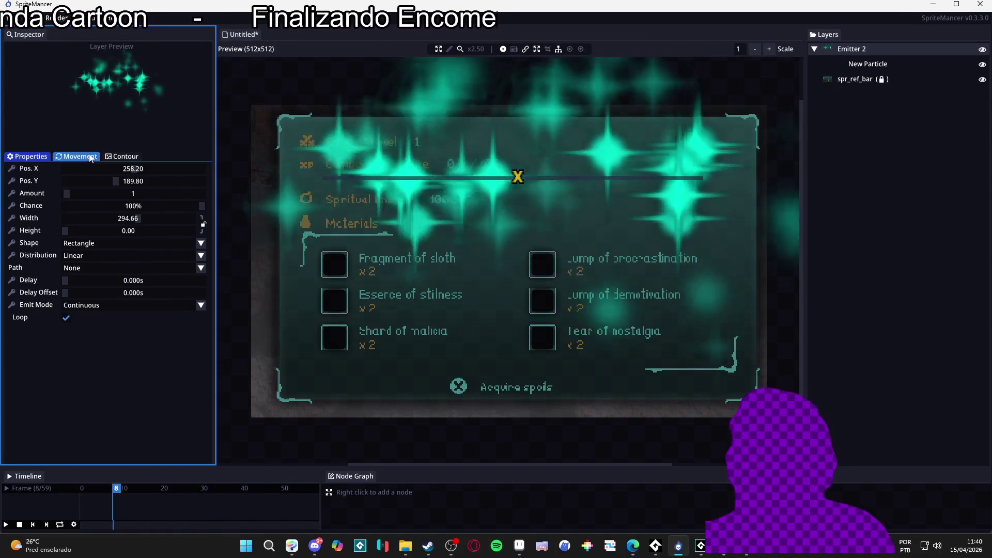
scroll(413, 287, "down", 3)
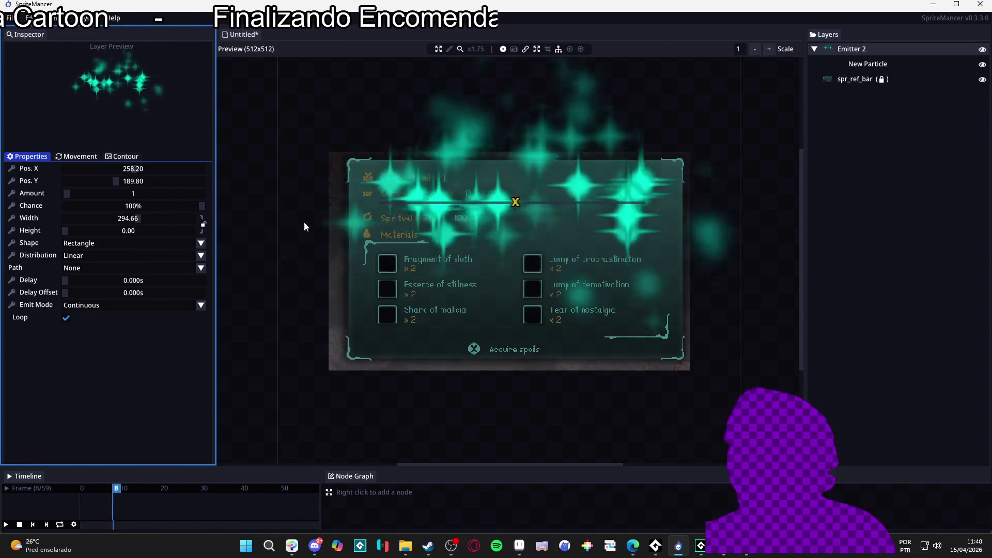
Check the emitter's contour options, then bring up its Movement settings.
left_click(73, 158)
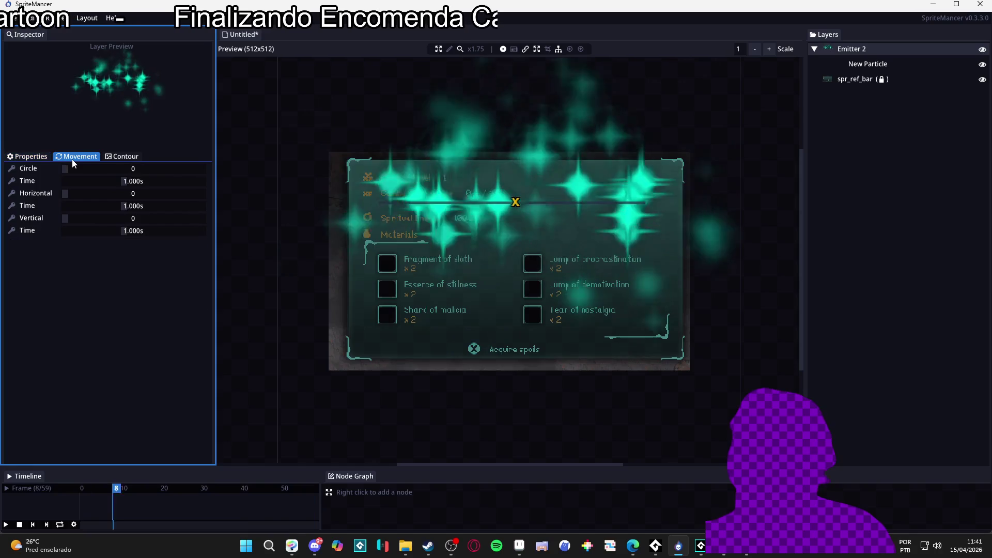
left_click(116, 157)
left_click(83, 158)
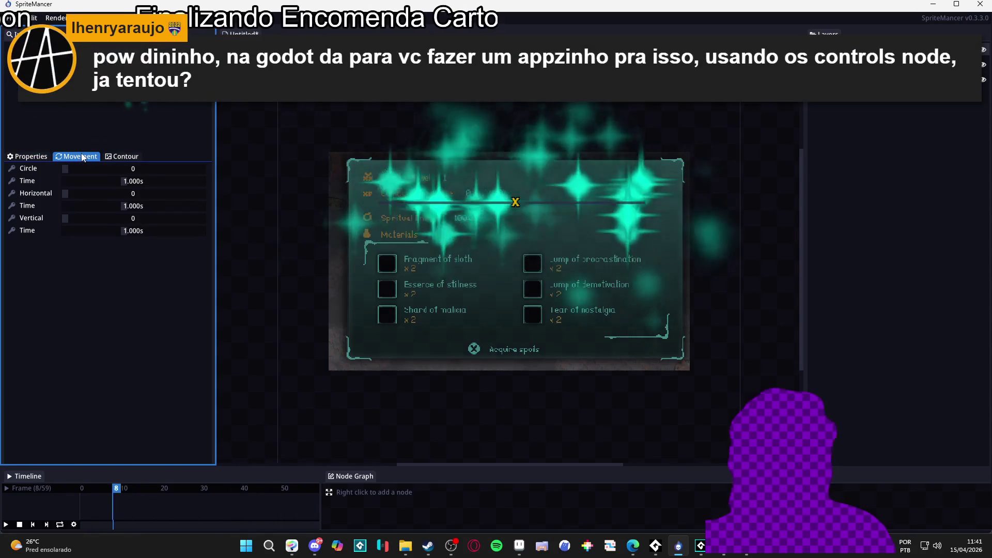
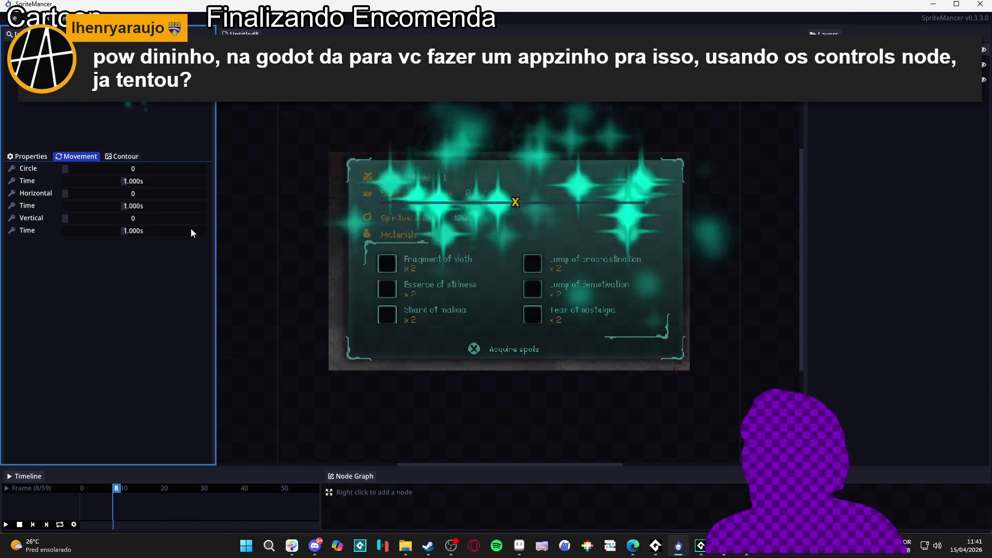
Select New Particle and set its size to 1.01–1.63 with a -0.10 increase.
left_click(124, 158)
left_click(77, 156)
left_click(31, 156)
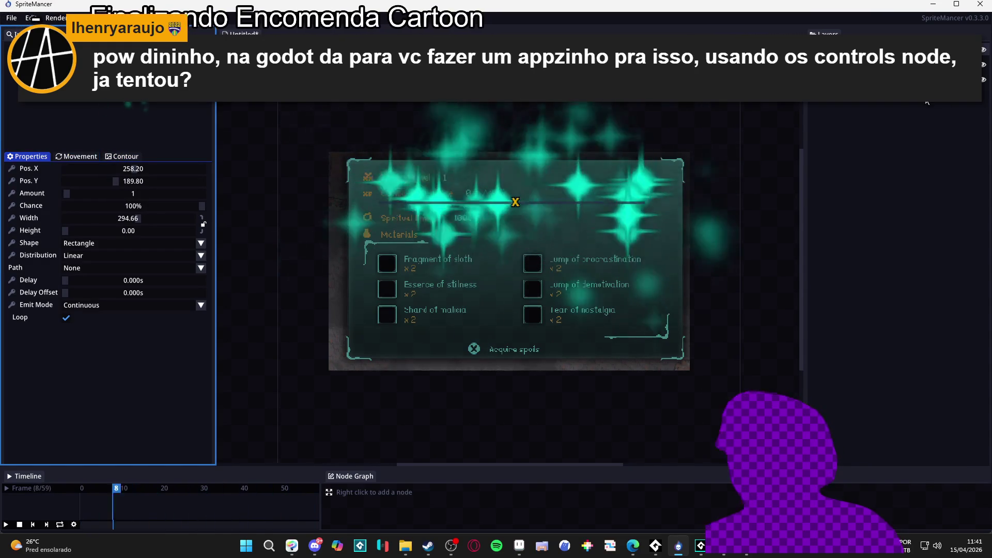
left_click(878, 57)
left_click(25, 208)
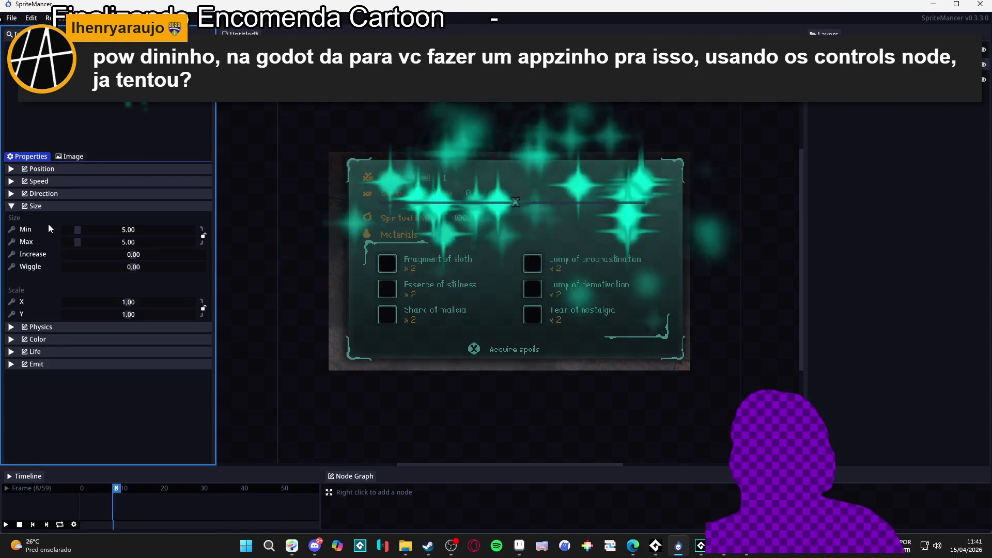
mouse_move(143, 253)
left_mouse_down()
mouse_move(67, 231)
mouse_move(77, 244)
mouse_move(69, 243)
left_mouse_up()
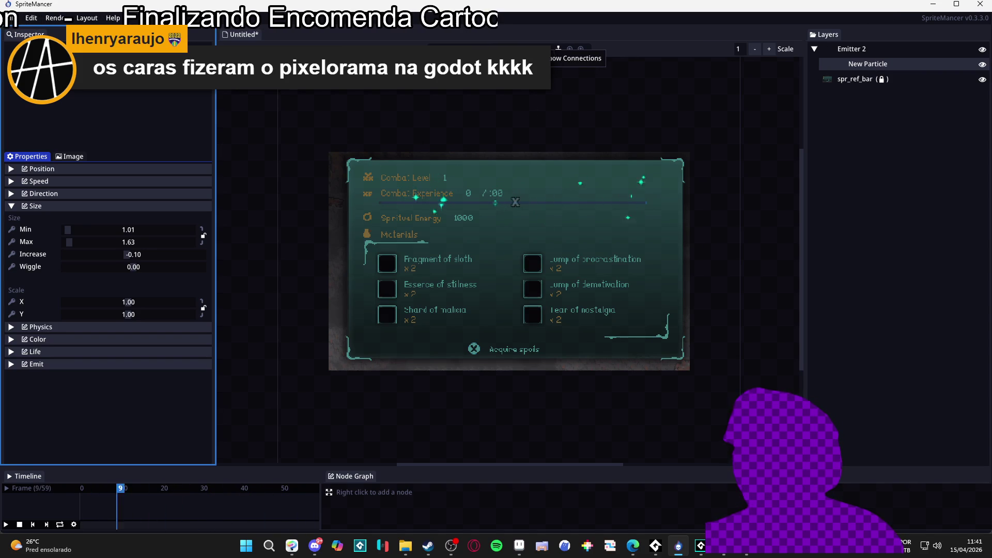
Review the particle's size, direction, speed and image settings sections.
left_click(429, 110)
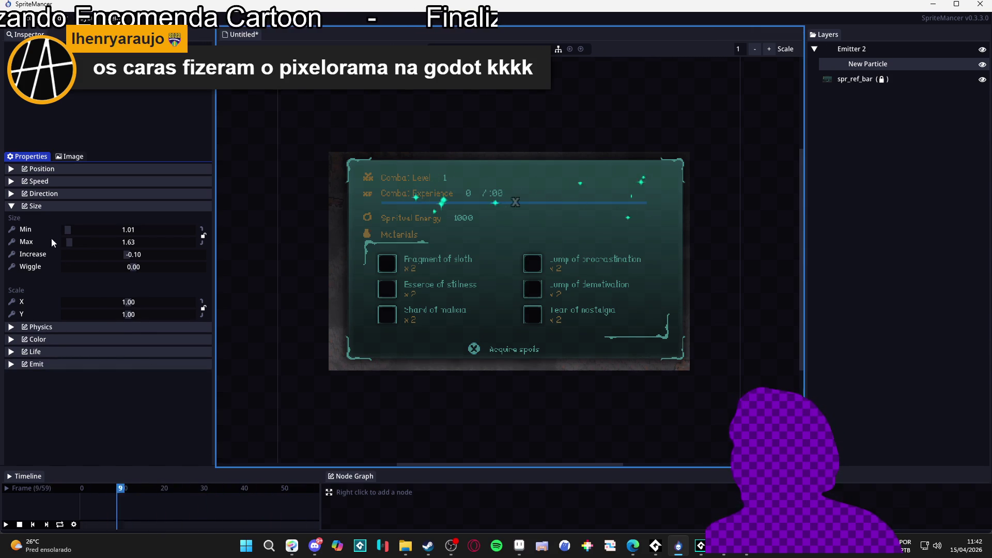
left_click(11, 208)
left_click(12, 208)
left_click(12, 208)
left_click(11, 196)
left_click(11, 195)
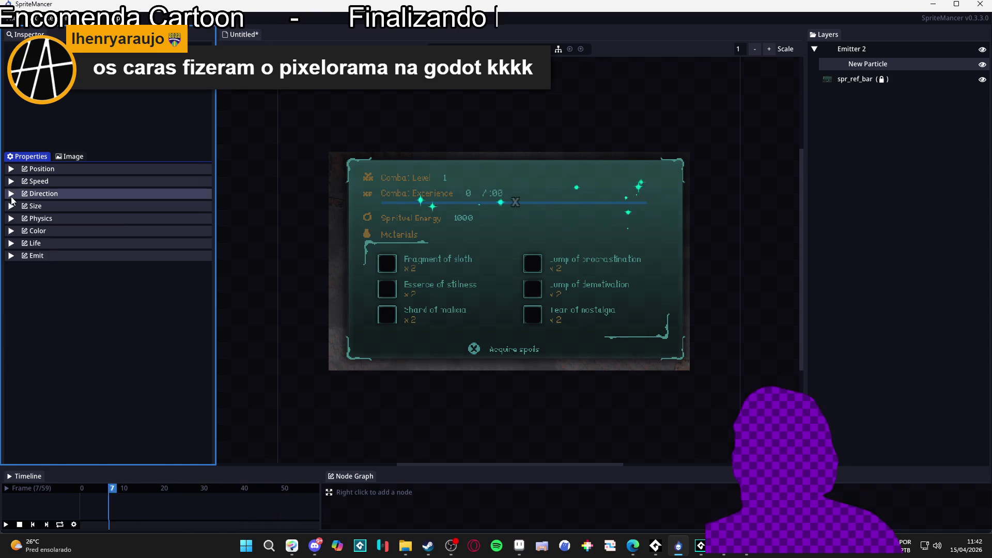
left_click(12, 182)
left_click(12, 182)
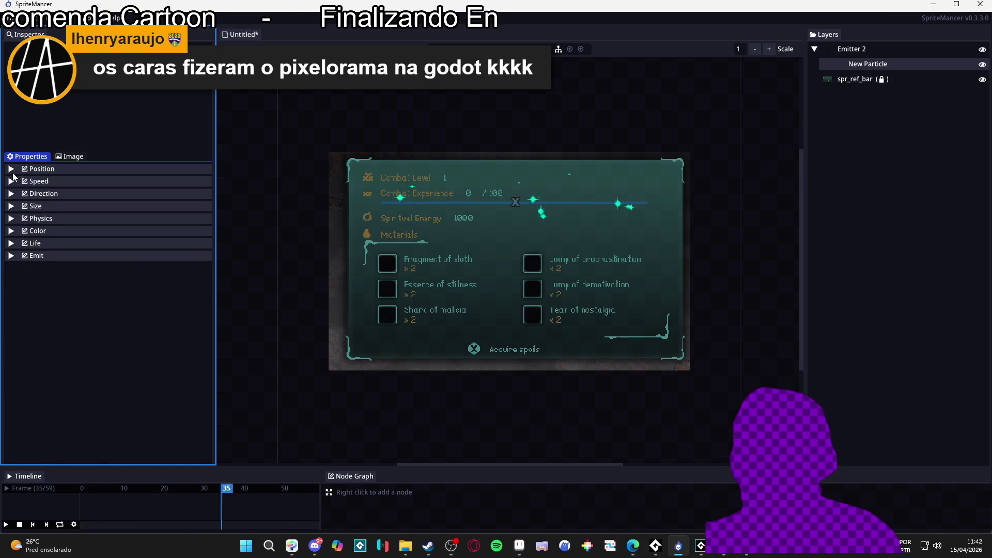
left_click(12, 206)
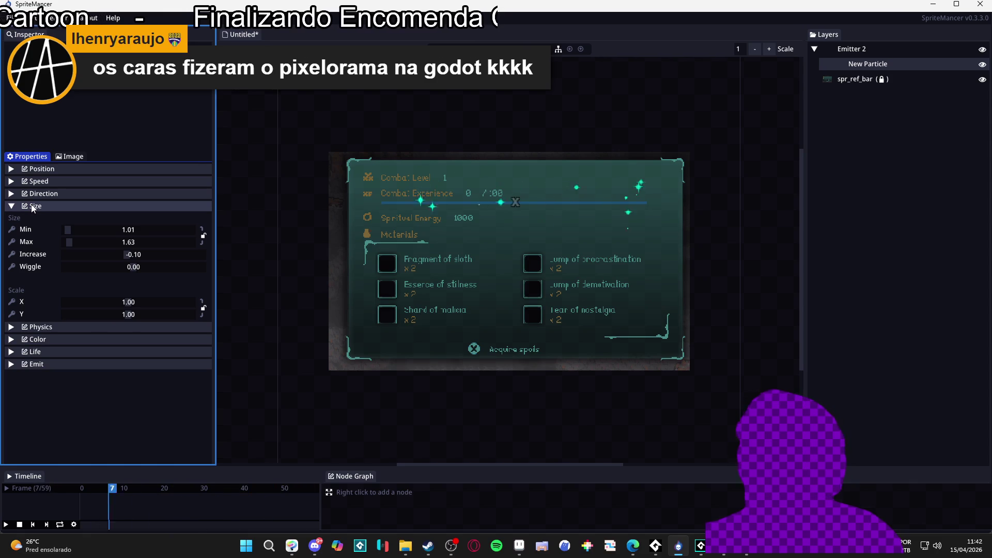
left_click(32, 206)
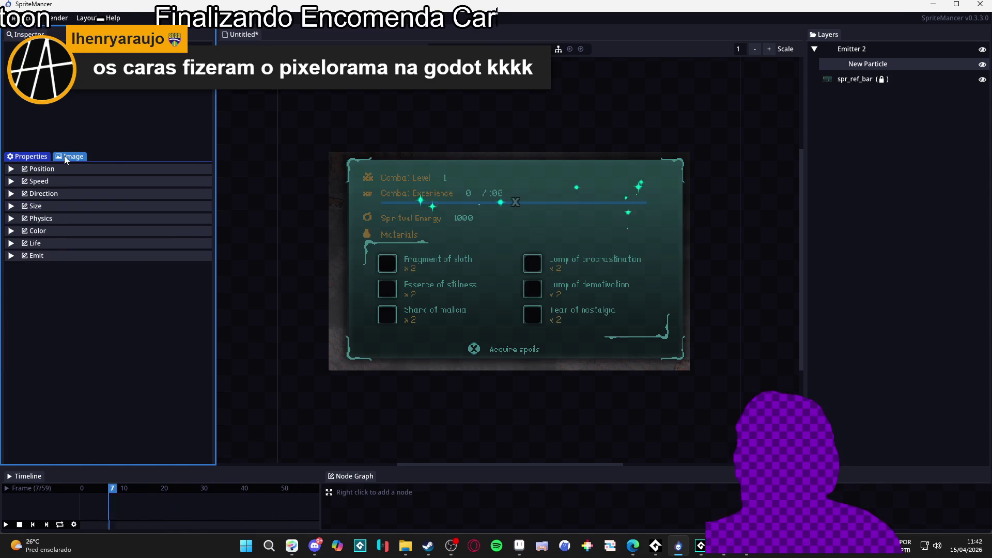
left_click(70, 156)
left_click(25, 160)
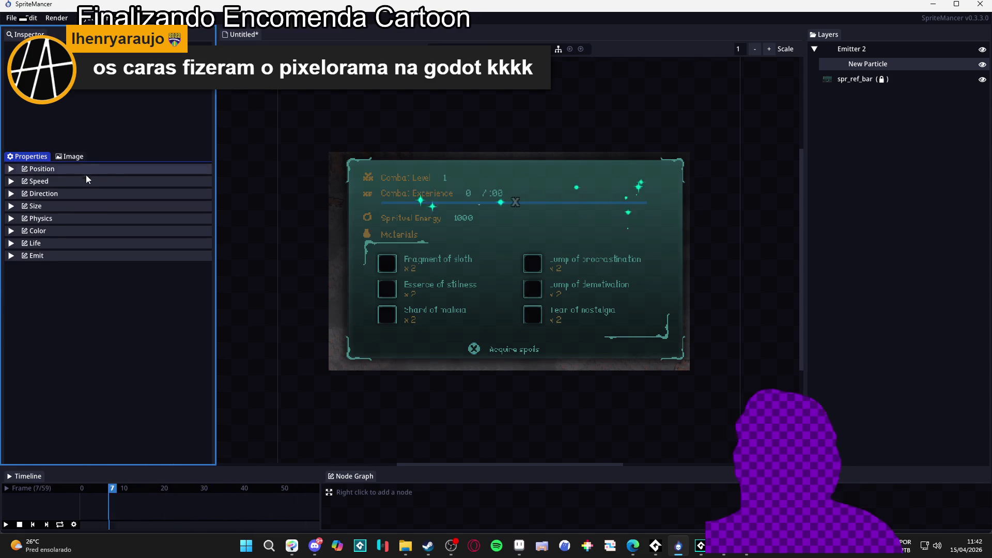
Check position, speed and lifetime values, then drag the size Increase to about -0.00.
left_click(68, 207)
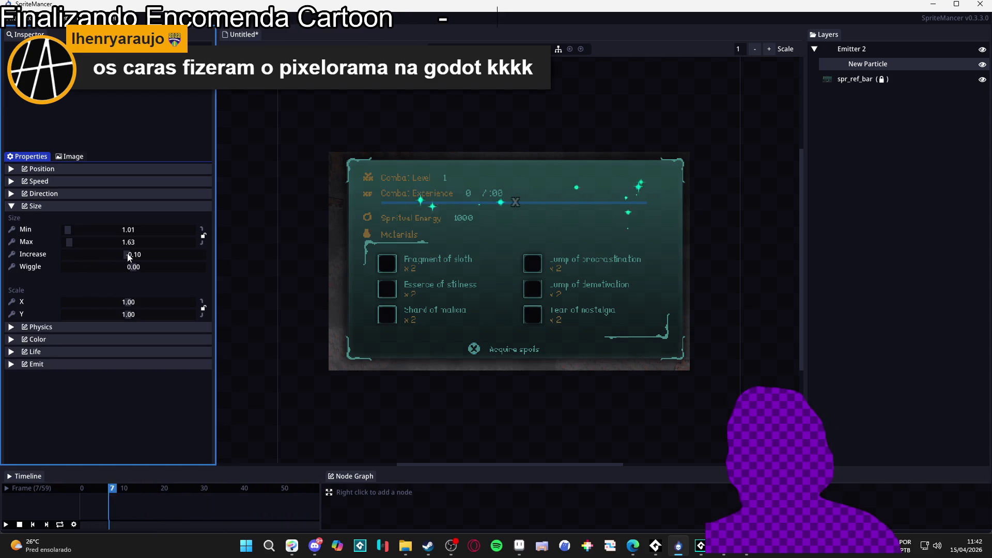
left_click(72, 172)
left_click(72, 172)
left_click(68, 181)
left_click(68, 182)
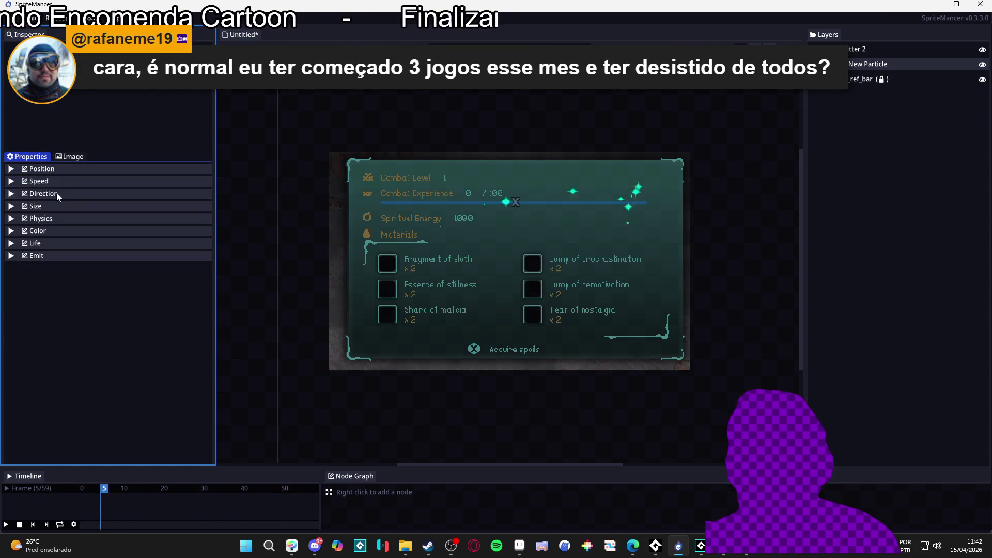
left_click(62, 244)
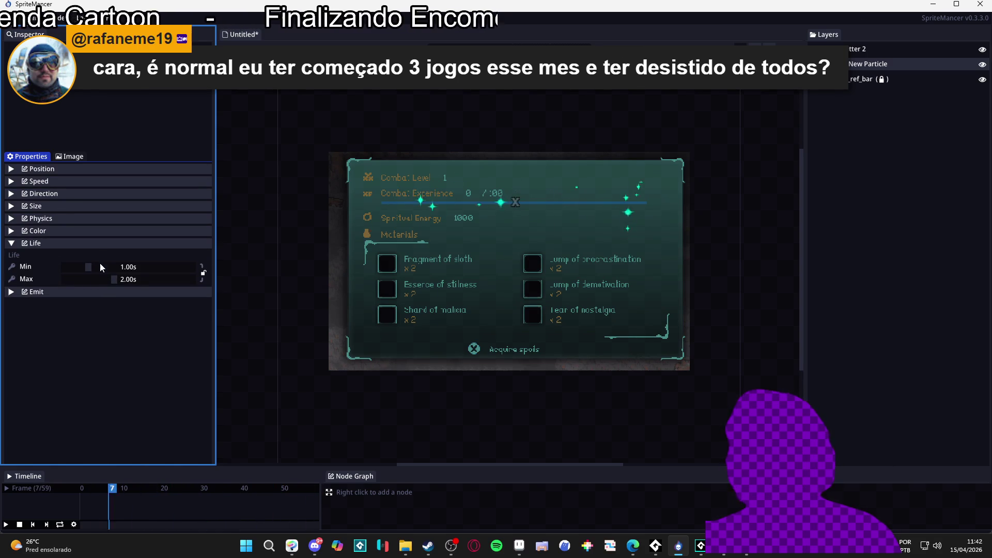
left_click(81, 205)
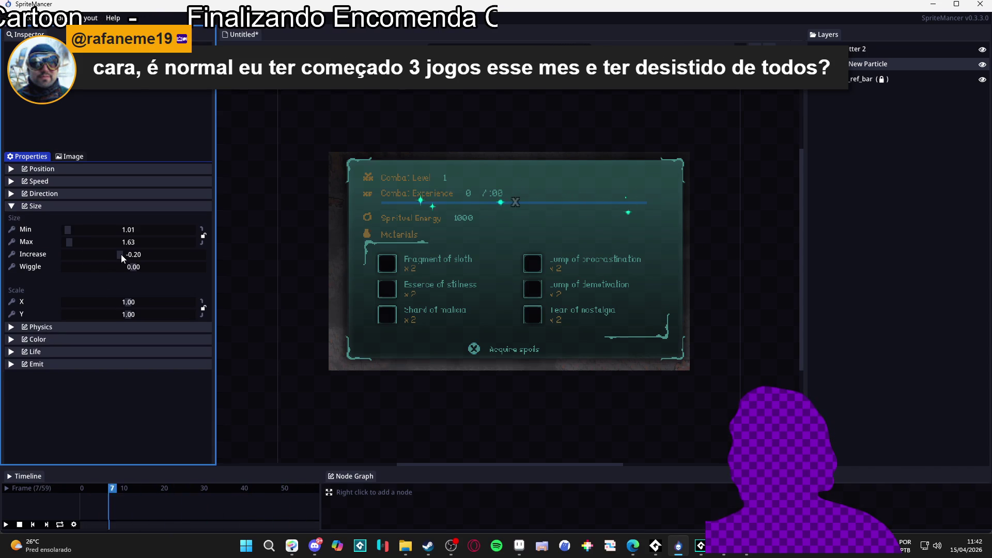
left_click_drag(125, 255, 129, 258)
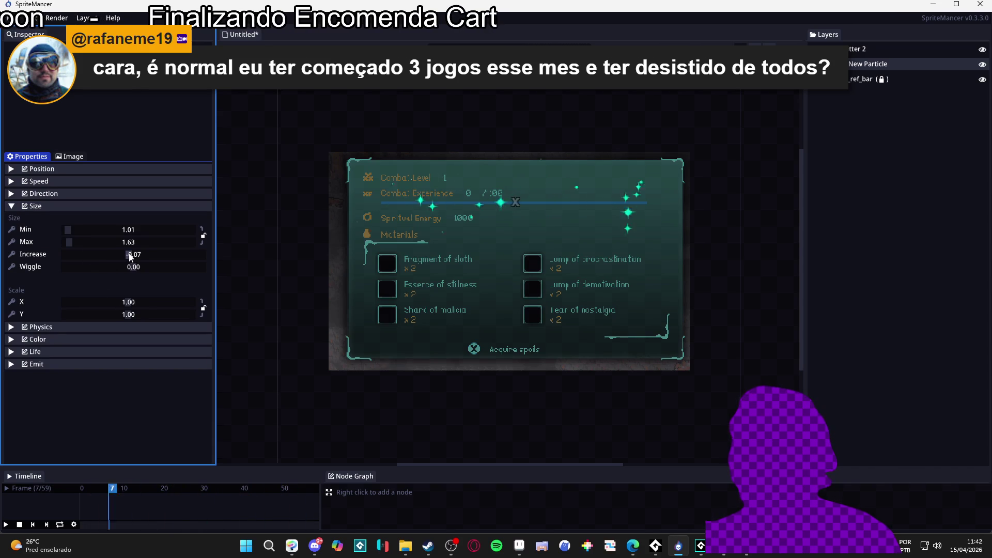
left_click_drag(134, 257, 135, 257)
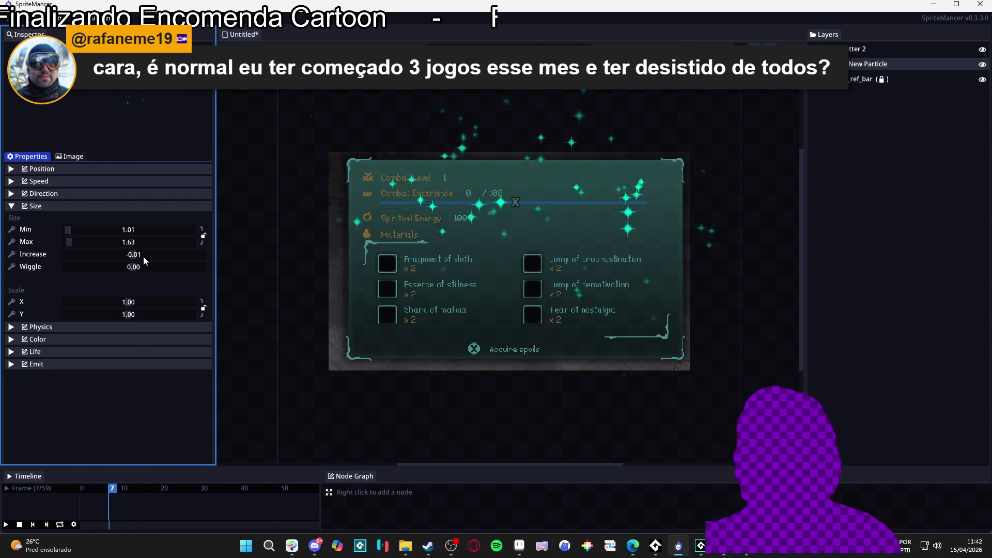
left_click_drag(143, 258, 133, 261)
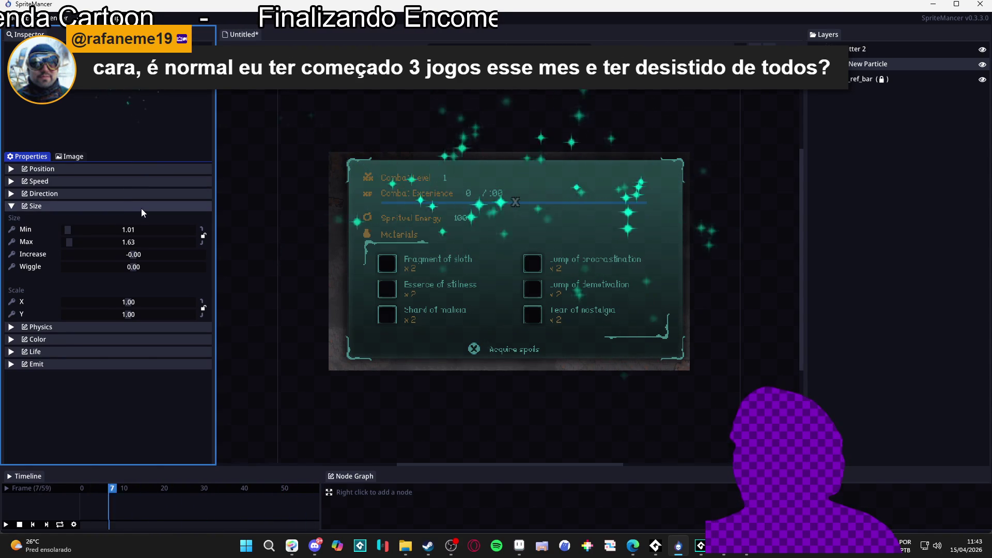
left_click(73, 157)
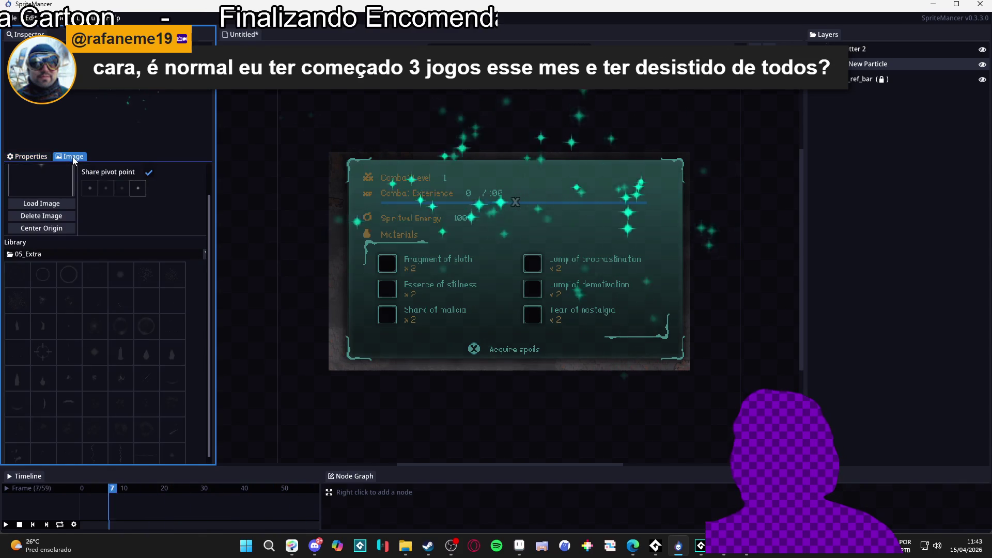
Check the Random particle mode and first image frame slot, then go back to Properties.
scroll(171, 211, "up", 1)
left_click(182, 169)
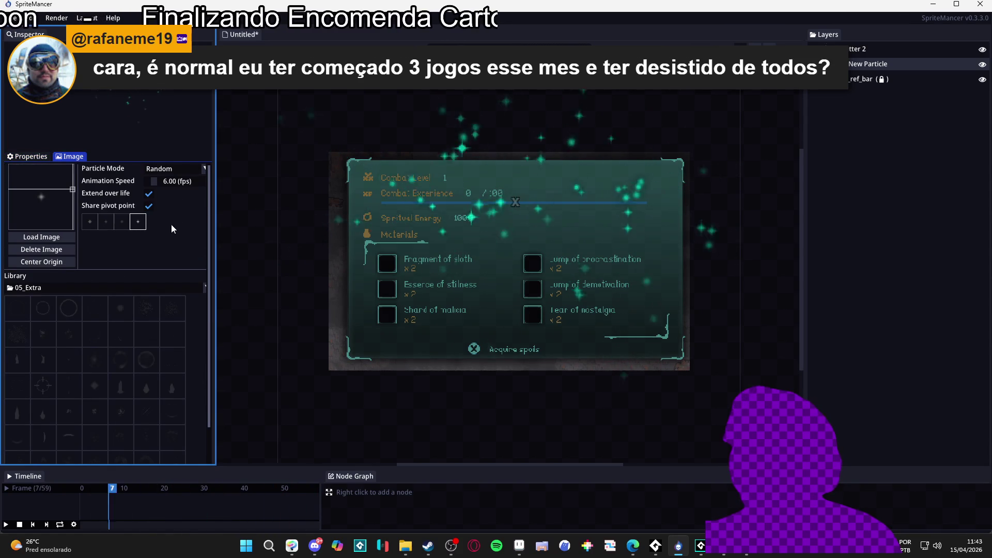
left_click(90, 222)
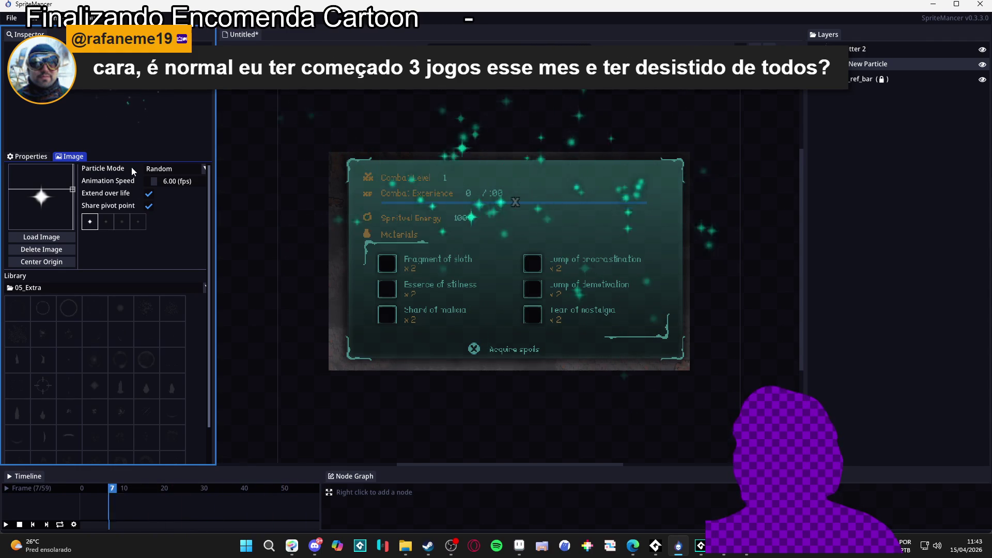
left_click(31, 156)
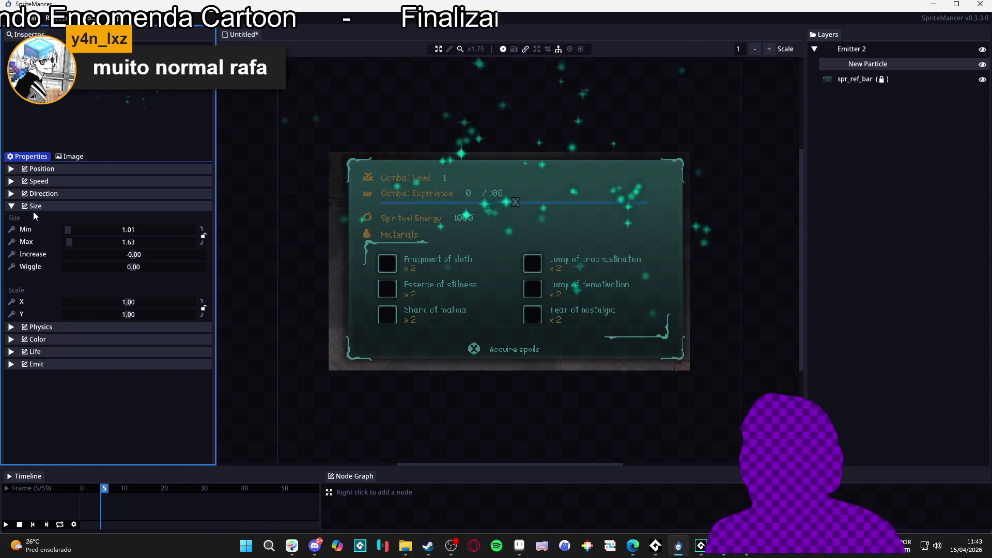
Look through the particle's direction, speed, position, gravity and size sections.
left_click(52, 195)
left_click(53, 195)
left_click(48, 182)
left_click(48, 185)
left_click(48, 170)
left_click(48, 170)
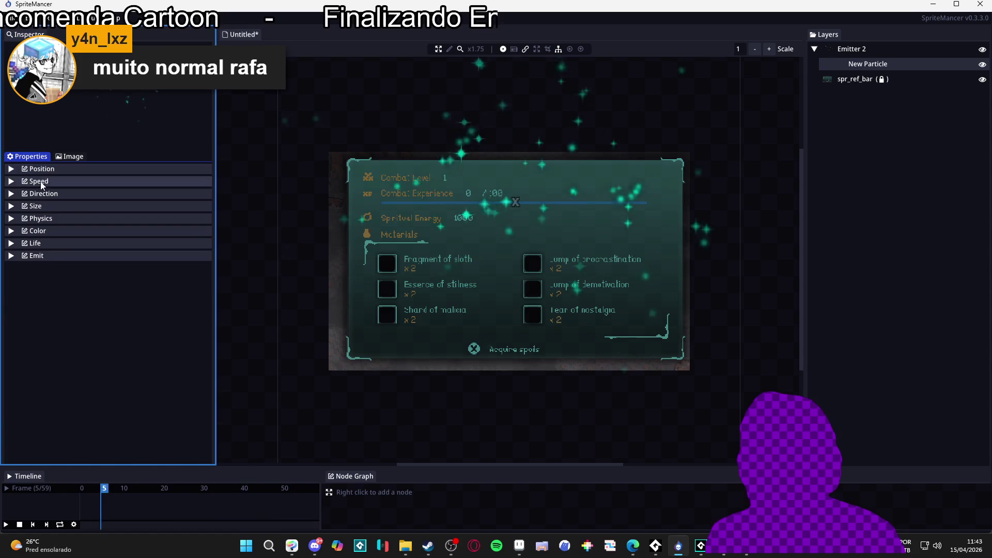
left_click(43, 219)
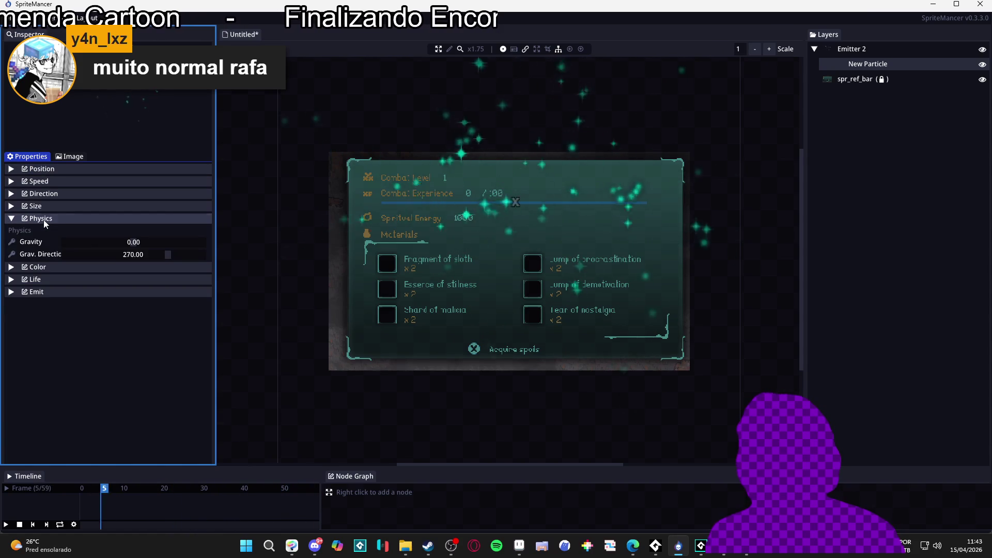
left_click(43, 219)
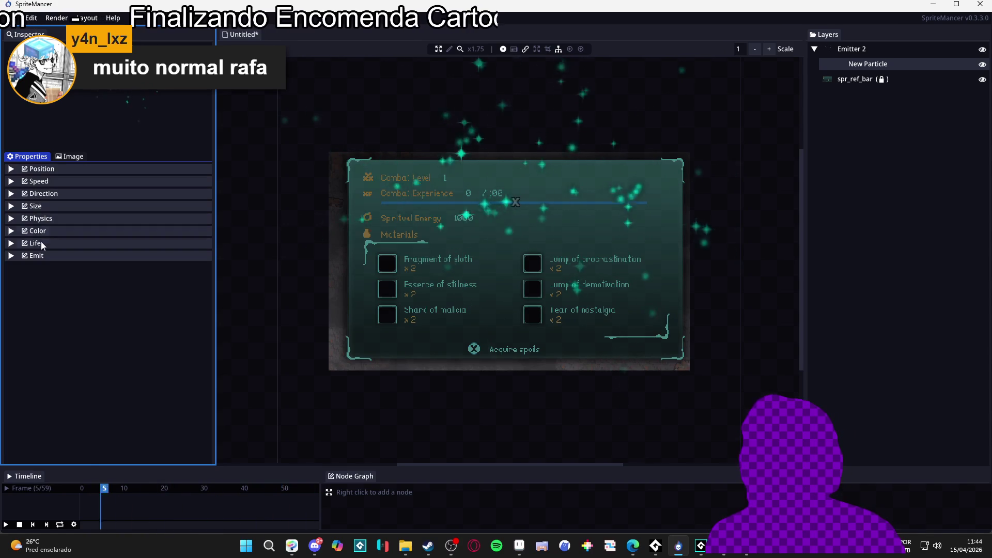
left_click(42, 207)
left_click(41, 207)
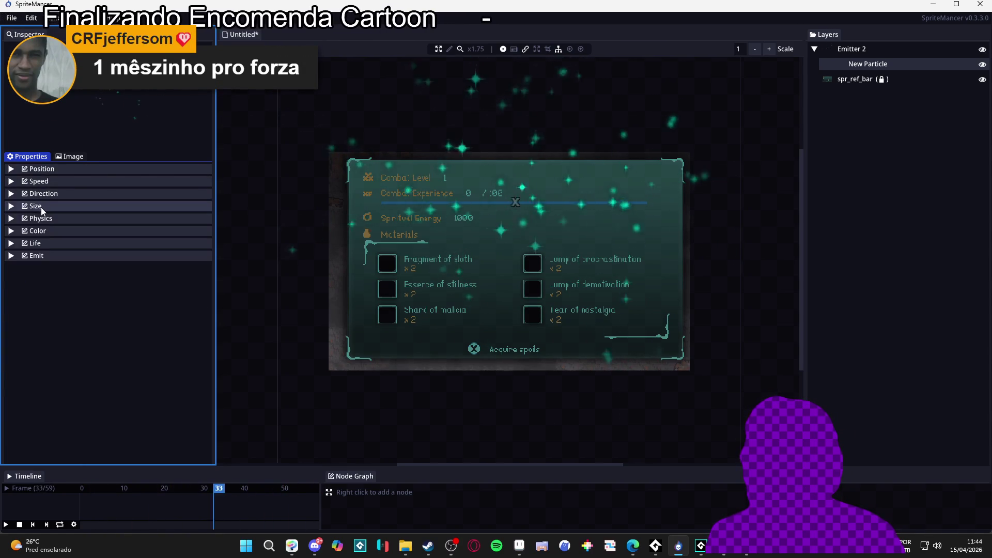
left_click(14, 207)
left_click(14, 207)
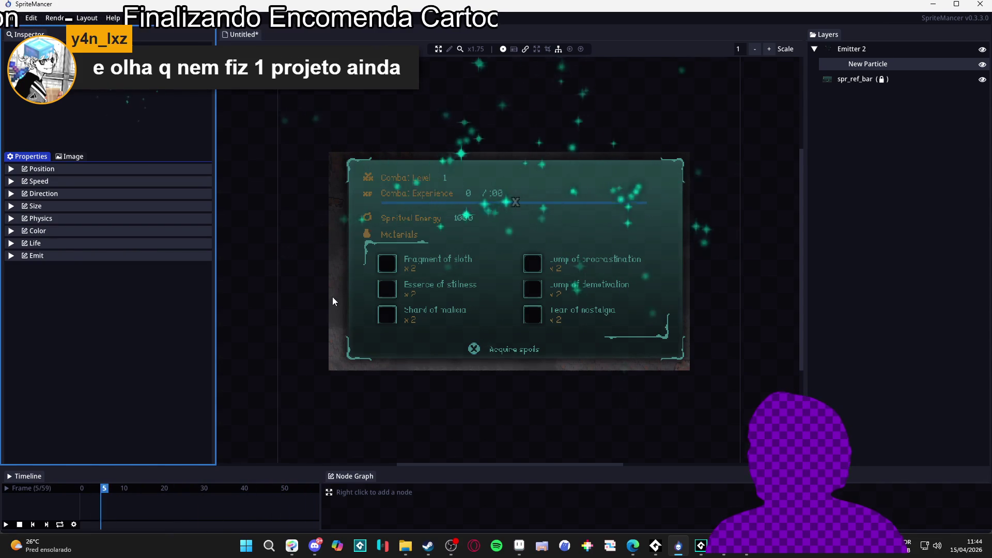
Raise the direction Wiggle to about 42.45 and select Emitter 2.
left_click(39, 194)
left_click(39, 195)
left_click(39, 198)
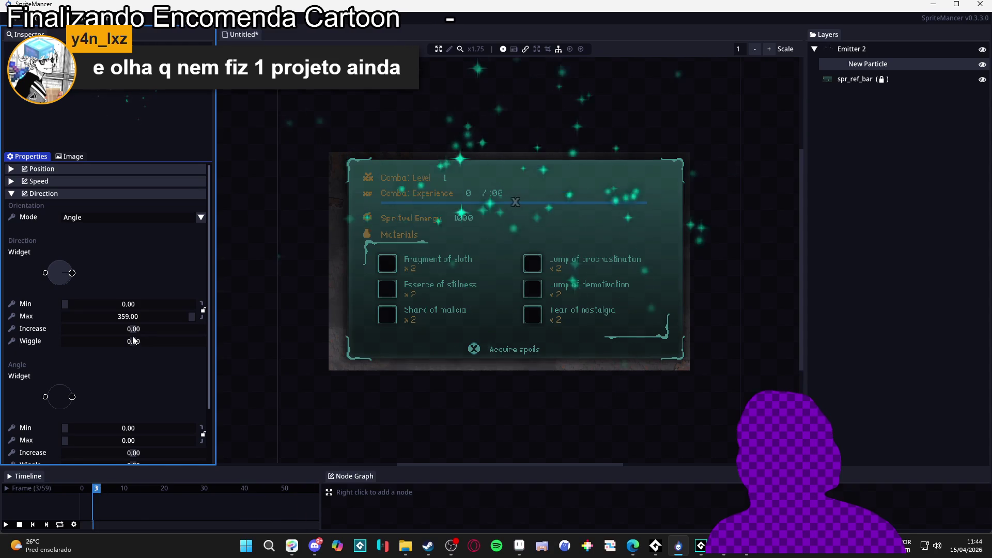
left_click_drag(141, 342, 166, 343)
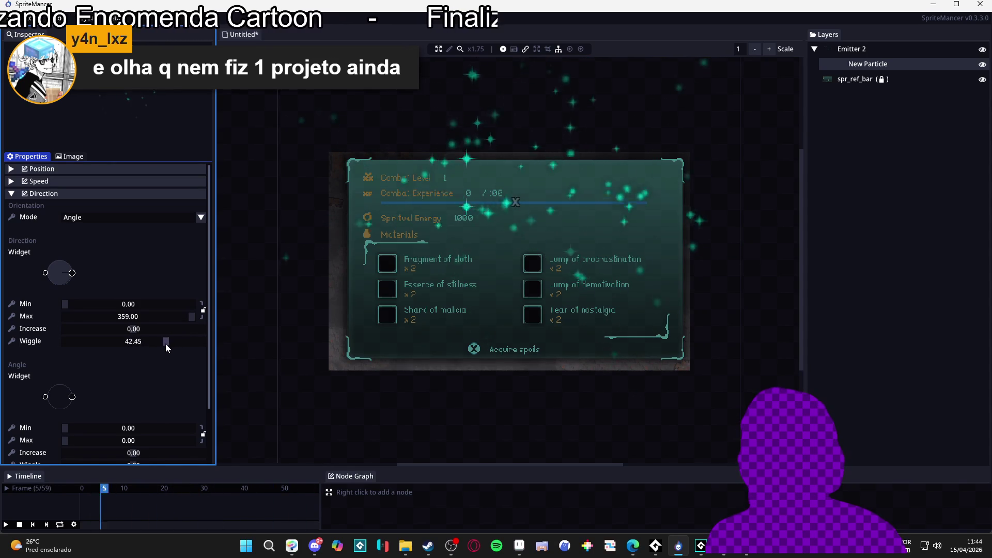
left_click(65, 192)
left_click(66, 182)
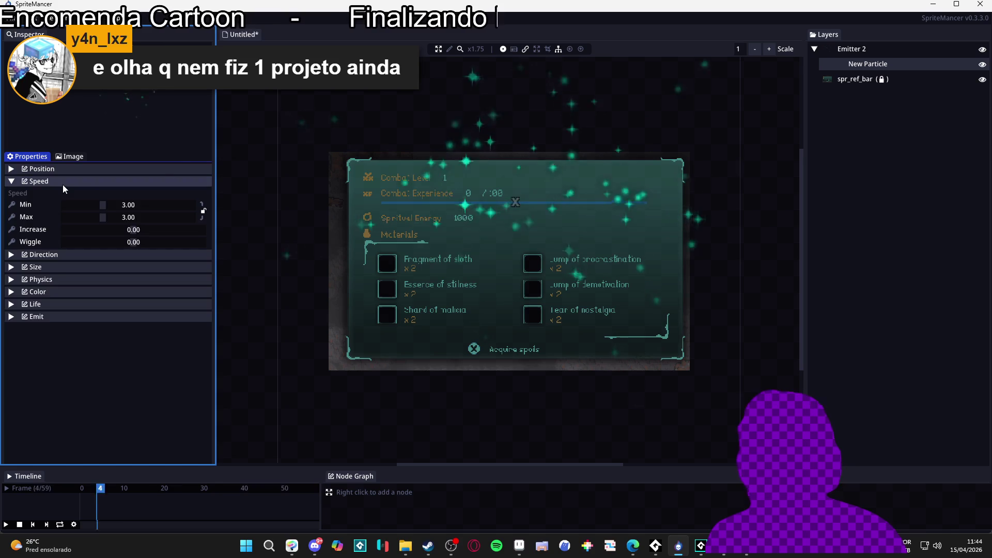
left_click(63, 182)
left_click(874, 49)
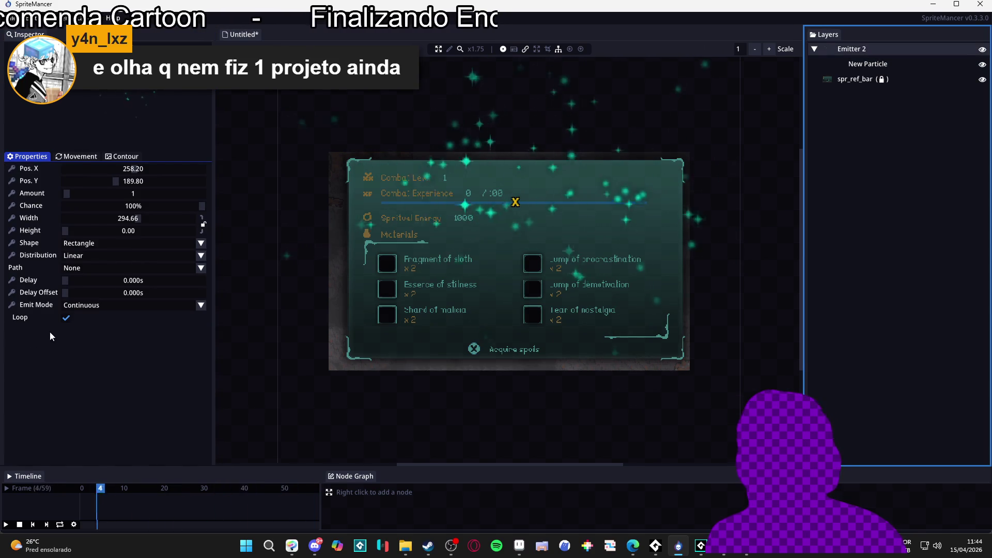
Switch Emitter 2 to Burst emission with Amount 51 and a burst of 1.
left_click(126, 306)
left_click(101, 330)
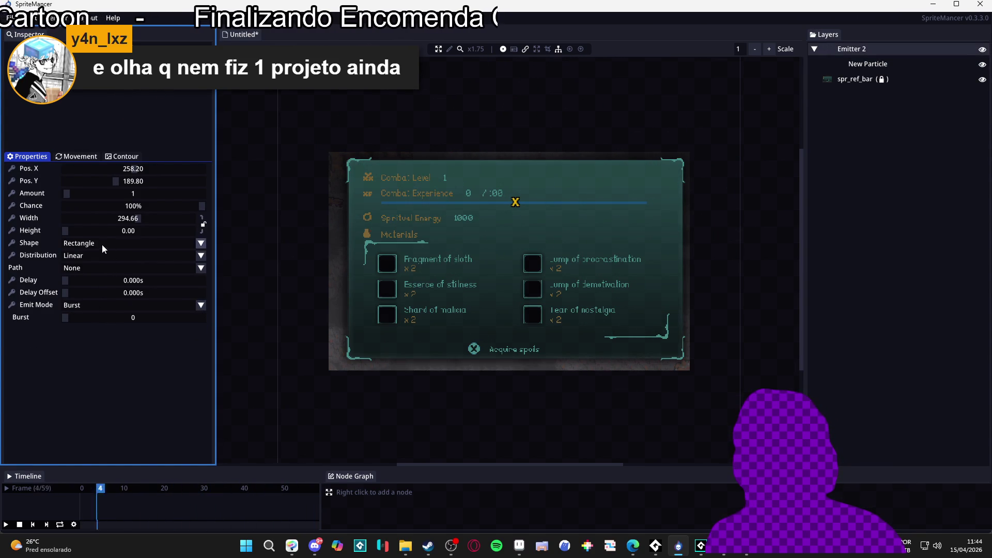
left_click_drag(67, 191, 136, 198)
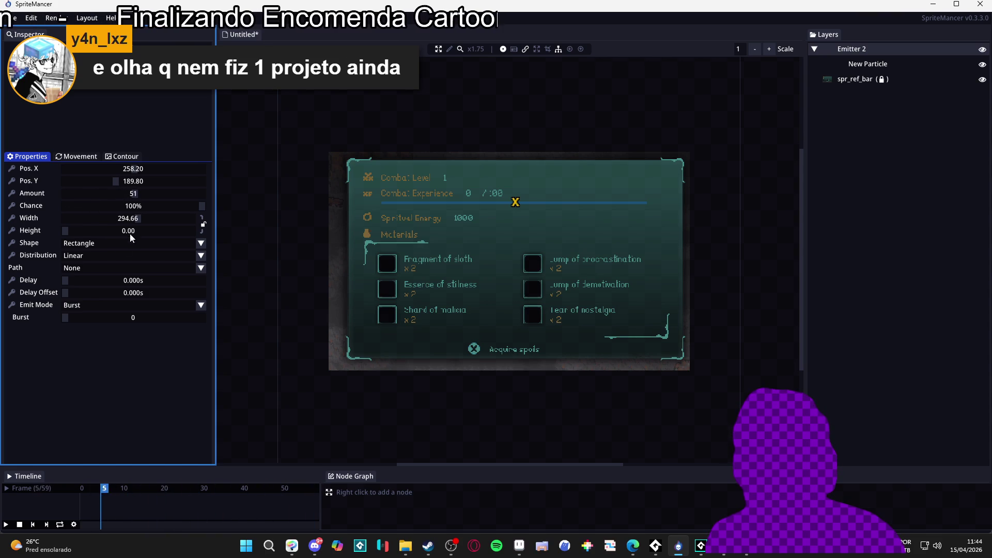
left_click_drag(64, 317, 66, 317)
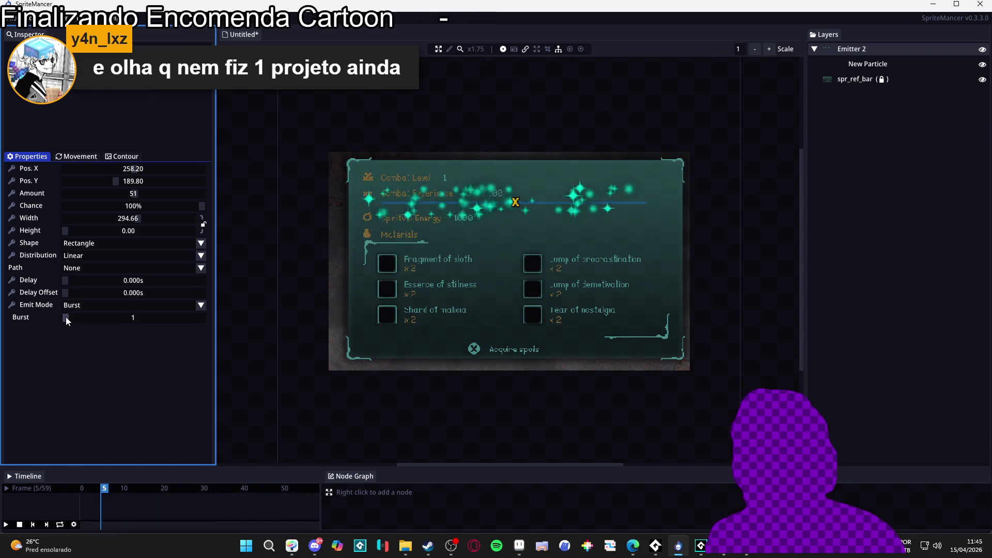
left_click_drag(66, 317, 66, 318)
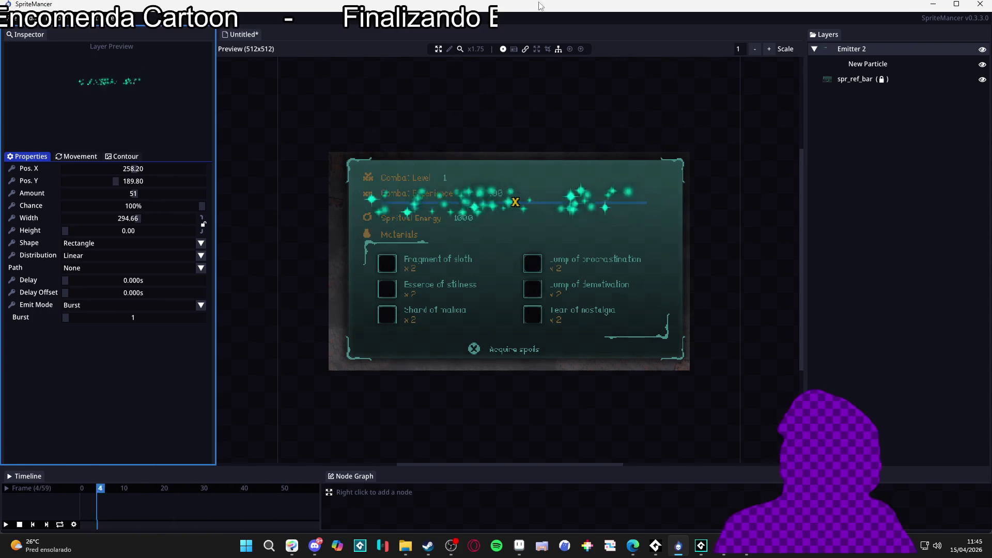
left_click(537, 52)
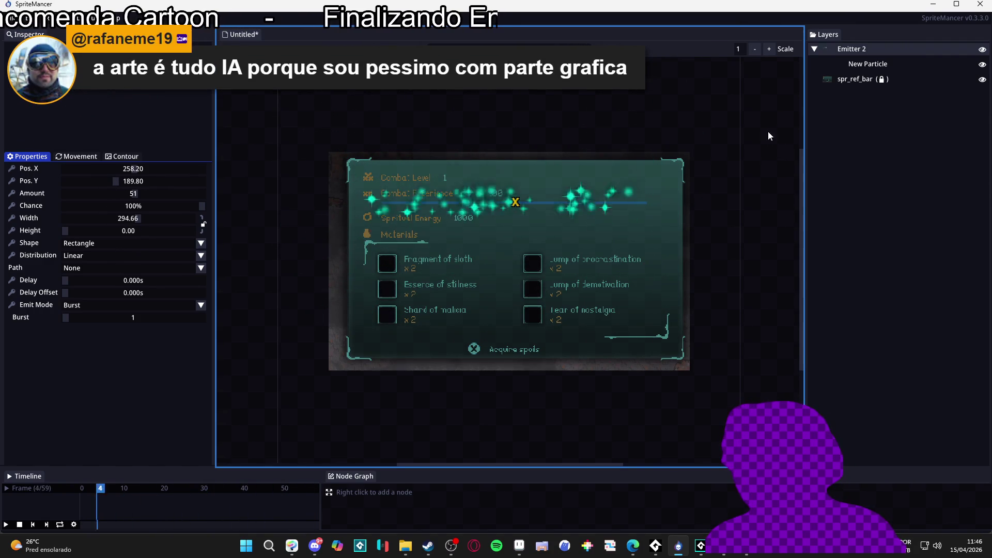
Make the New Particle's midlife colour fully transparent (alpha 0).
left_click(863, 65)
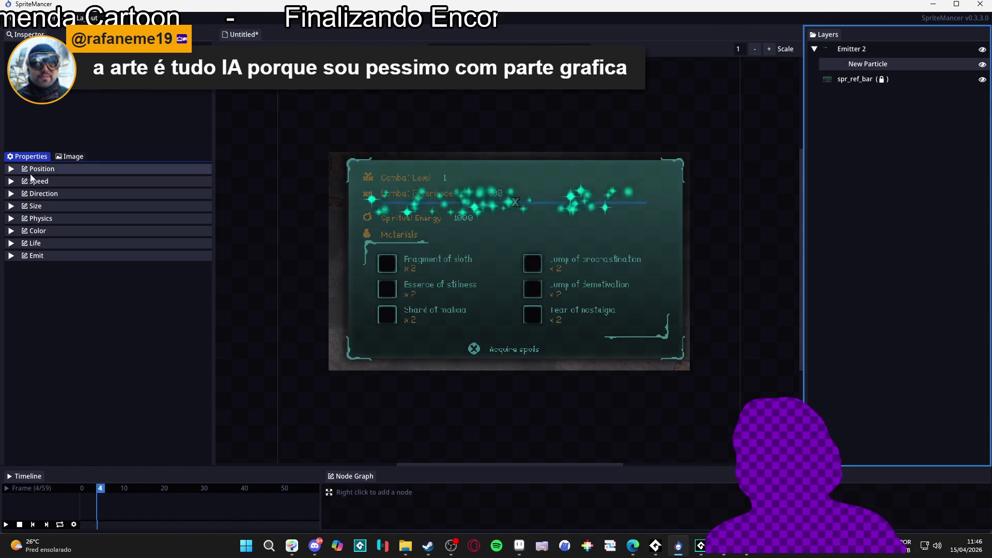
left_click(46, 231)
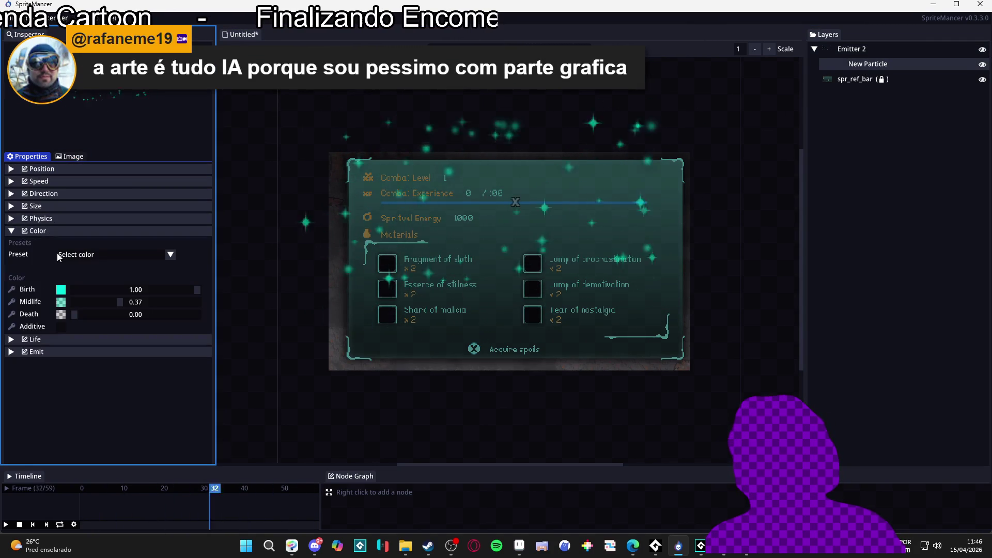
left_click(61, 302)
left_click_drag(178, 375, 190, 412)
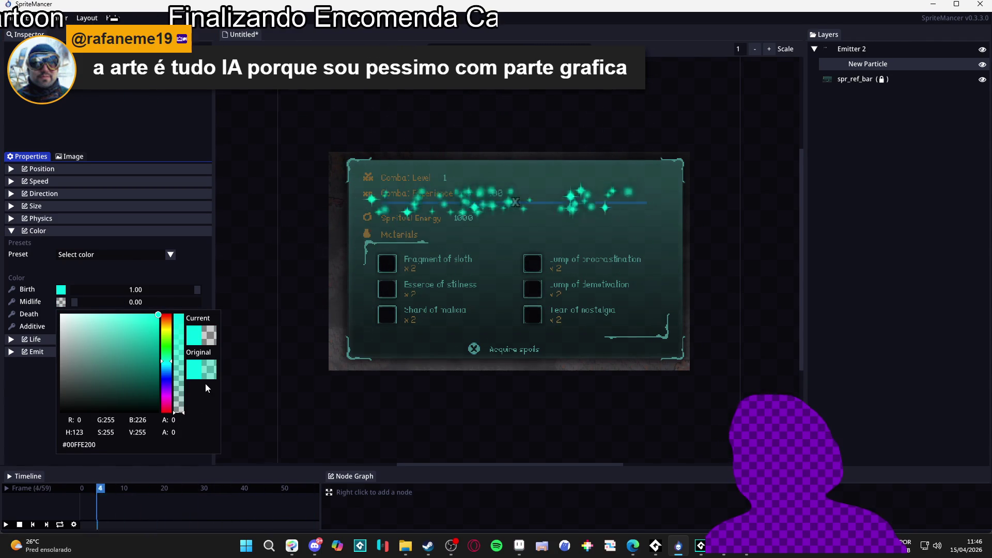
left_click(196, 265)
left_click(43, 231)
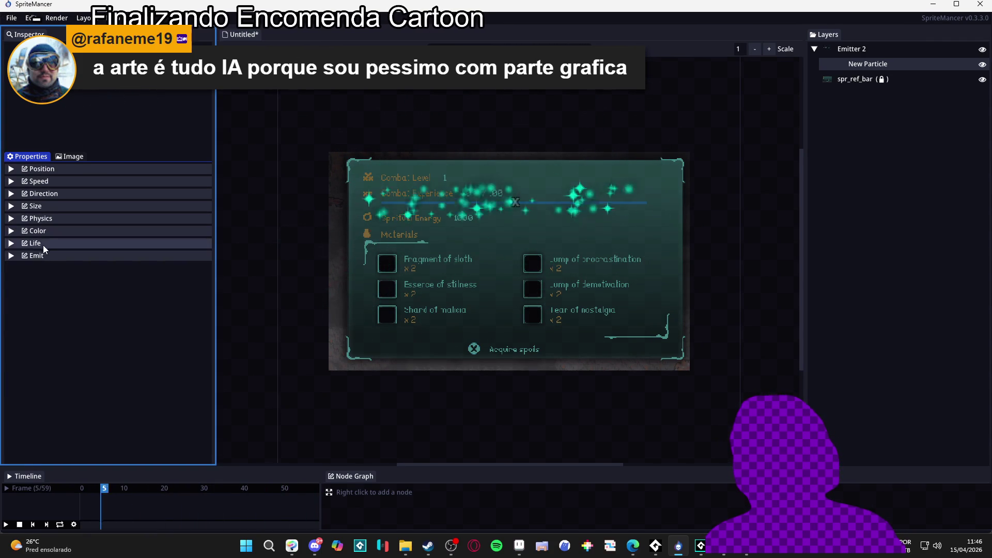
Set the particle lifetime to 0.60–1.20 seconds.
left_click(42, 243)
left_click_drag(88, 268, 77, 268)
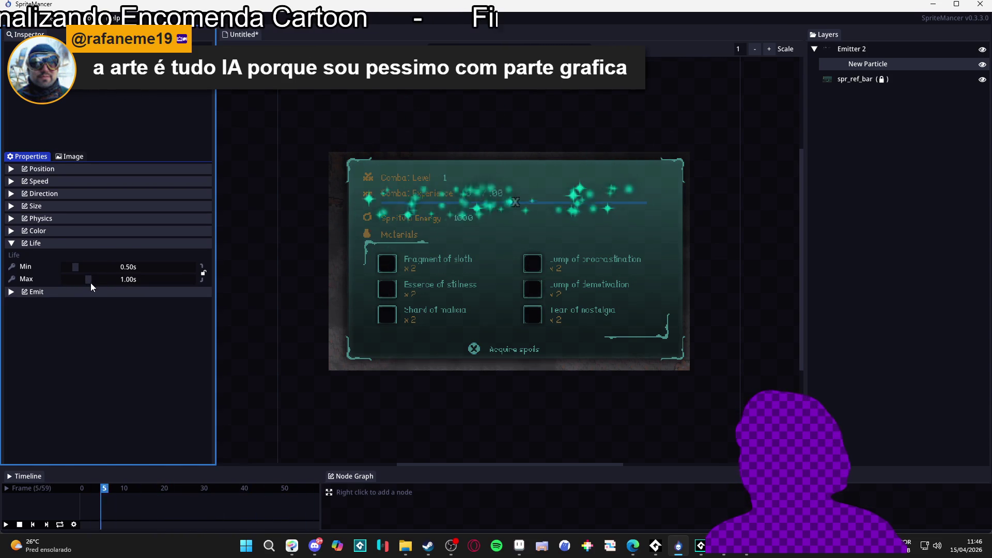
left_click_drag(75, 266, 79, 266)
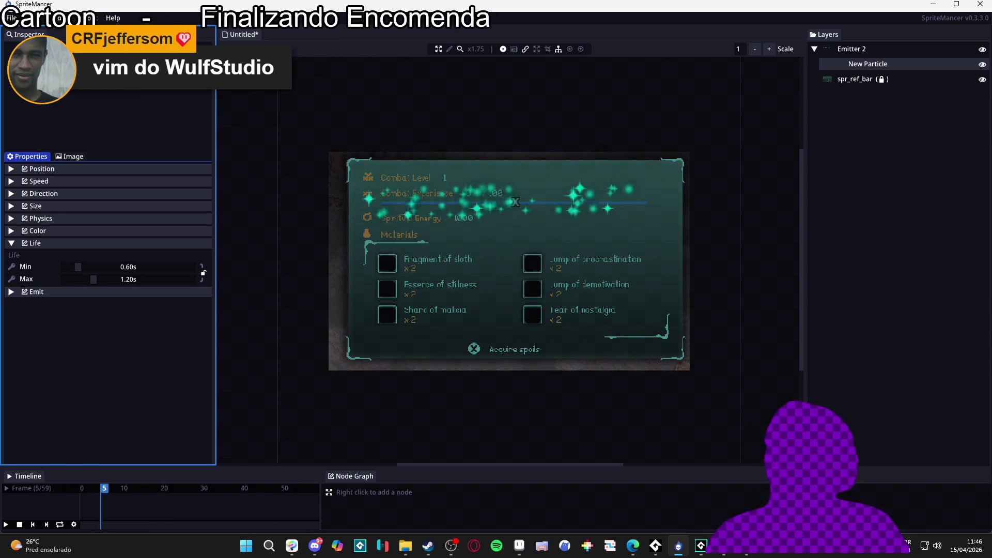
left_click(51, 206)
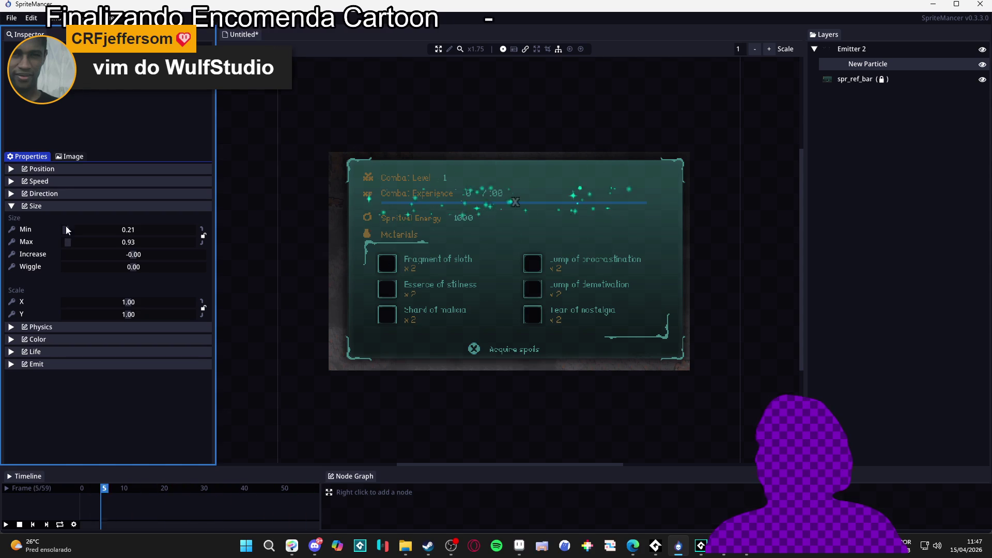
left_click(864, 50)
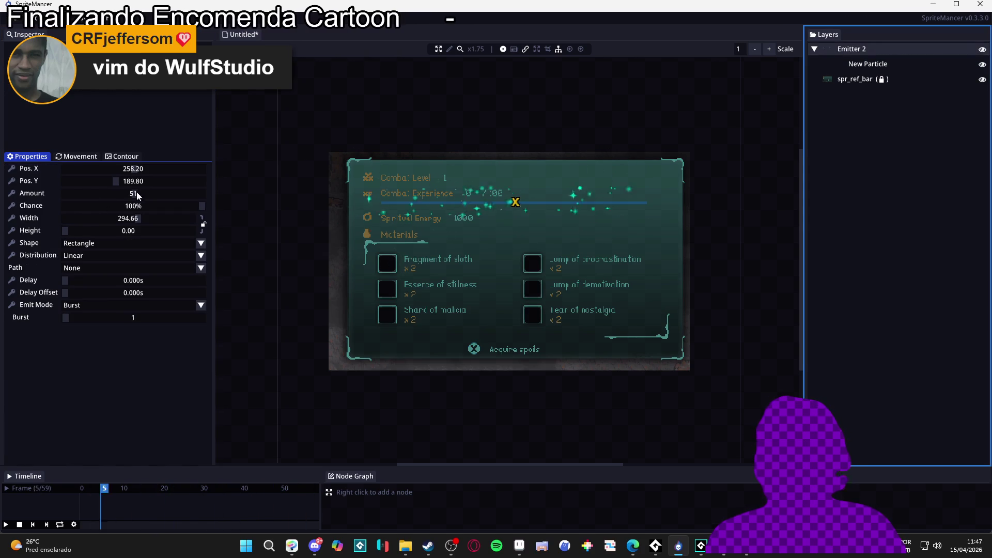
Increase Emitter 2's Amount to 88 with a burst of 2.
left_click_drag(133, 199, 148, 195)
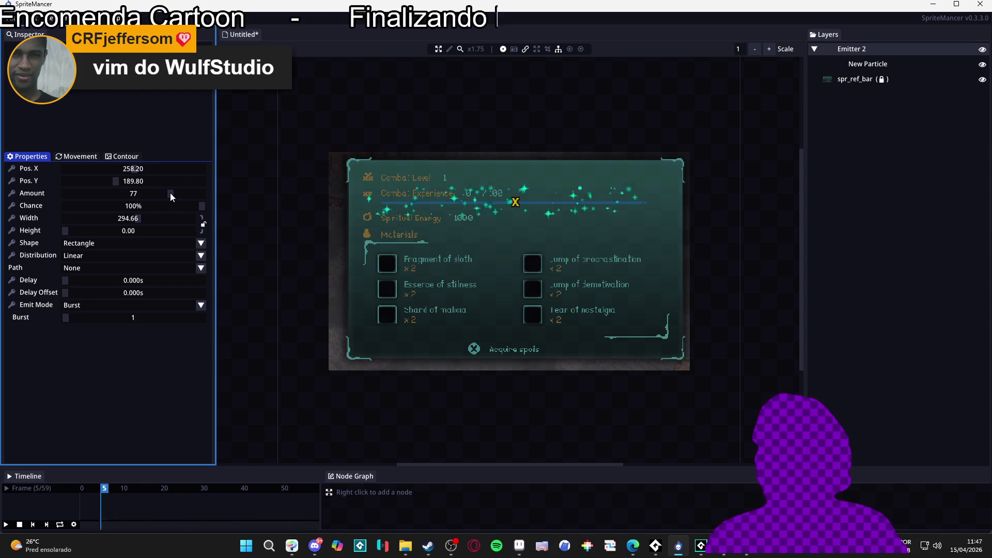
left_click_drag(172, 193, 180, 193)
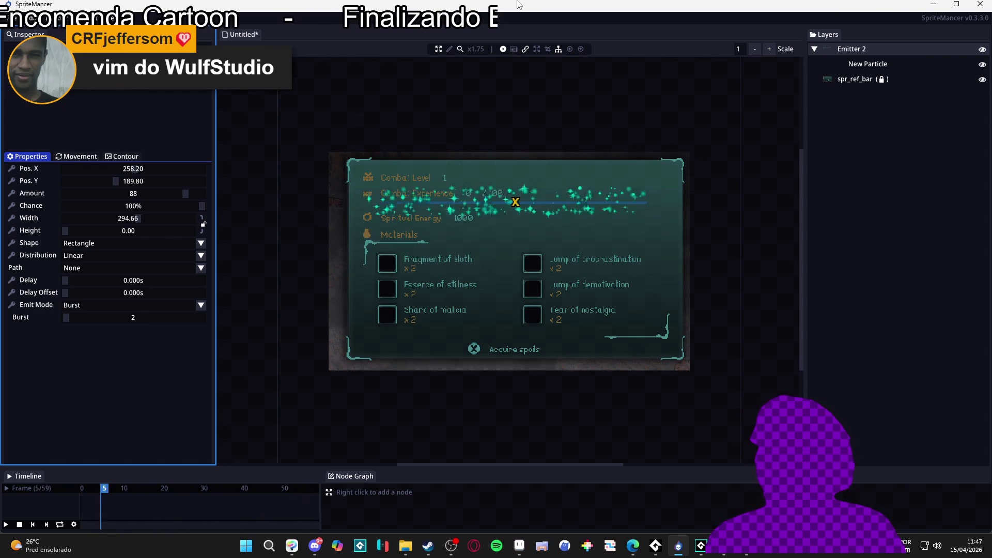
left_click(55, 160)
left_click(40, 158)
left_click(124, 156)
left_click(29, 158)
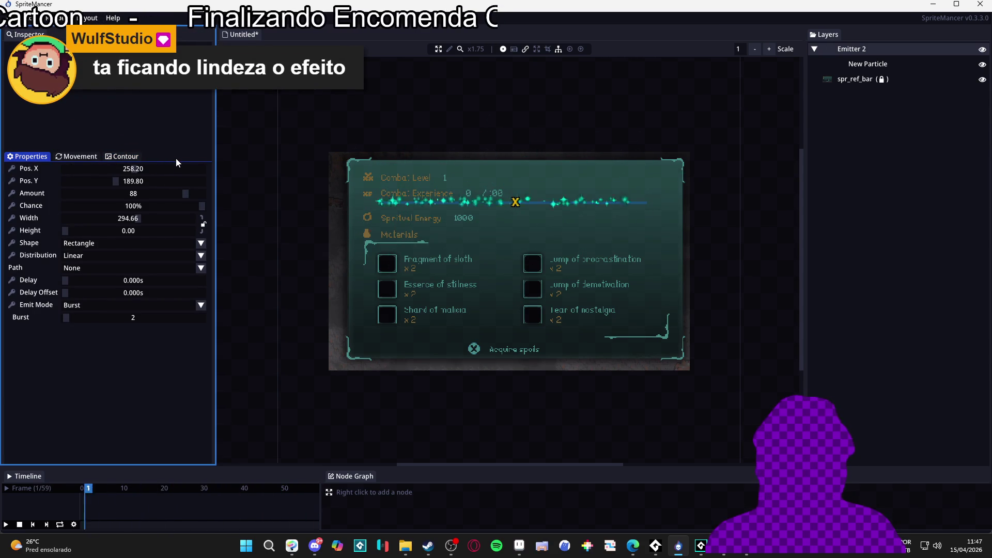
Select New Particle to show its 0.21–0.93 size range.
scroll(456, 221, "up", 2)
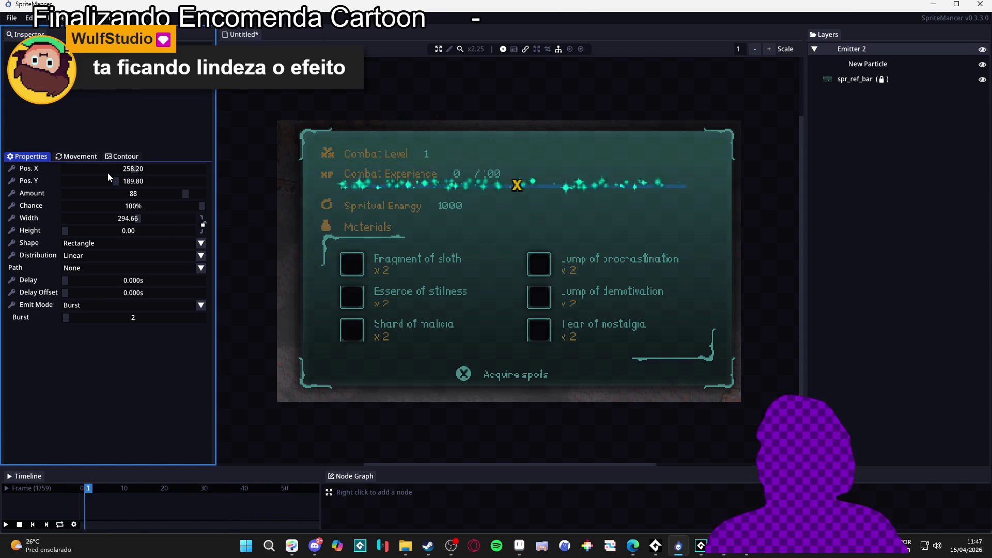
left_click(867, 64)
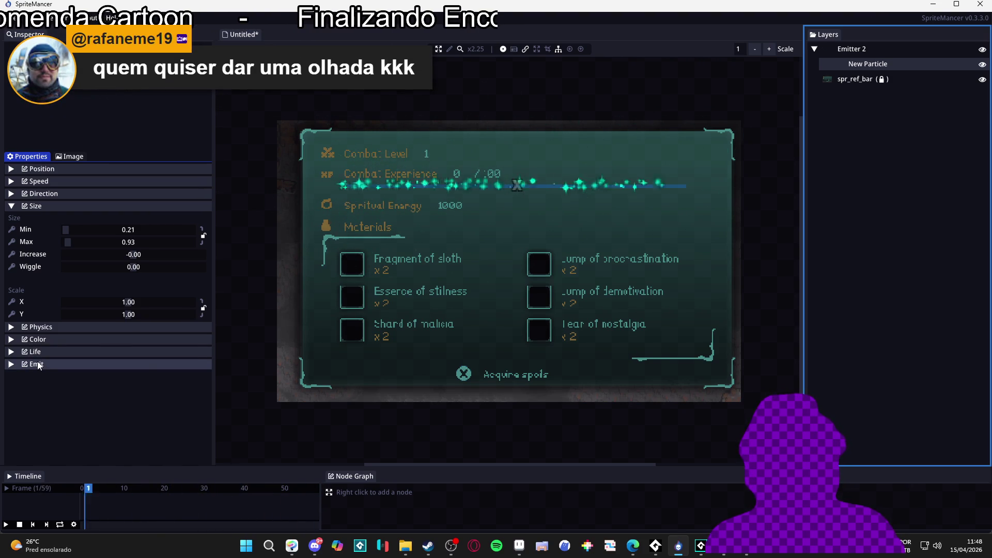
left_click(68, 329)
left_click(67, 268)
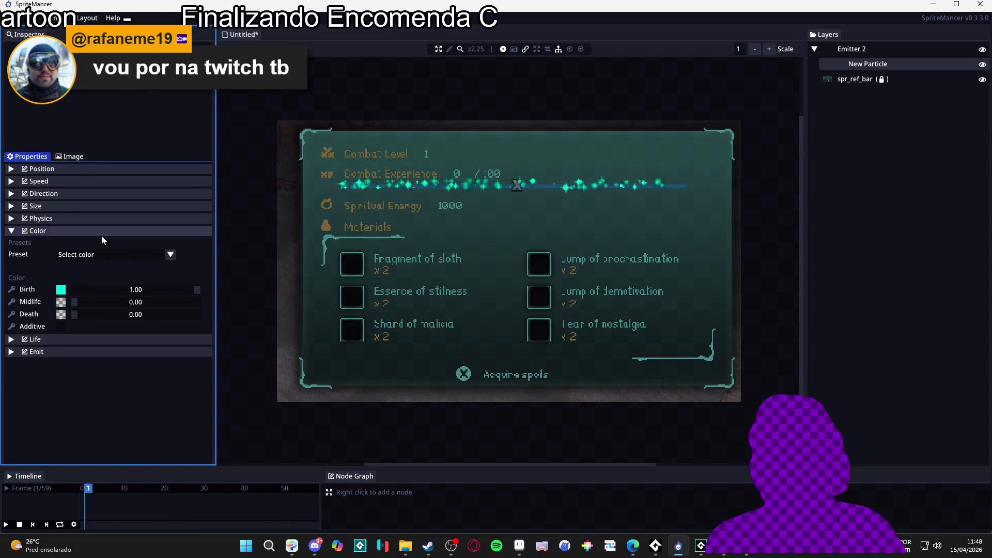
left_click(103, 255)
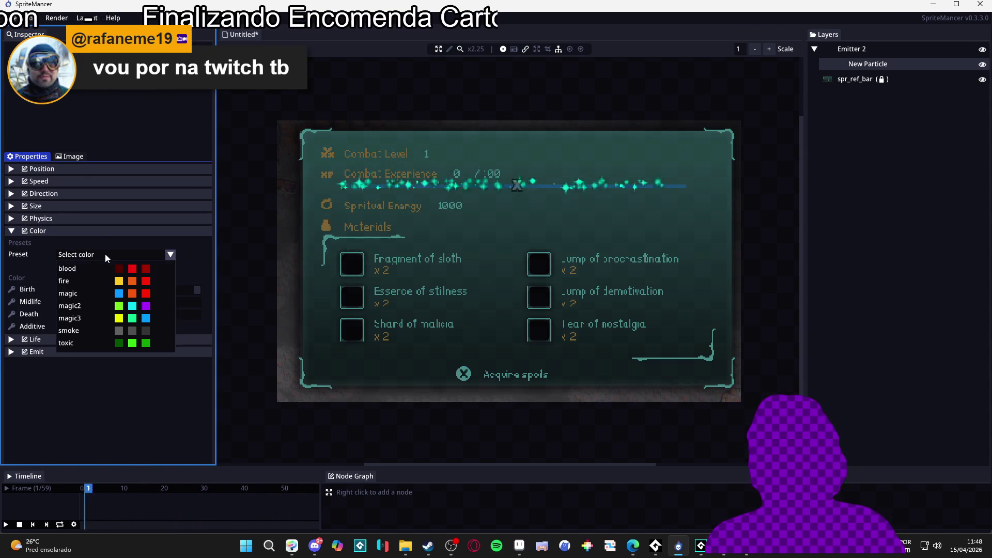
left_click(112, 230)
left_click(115, 230)
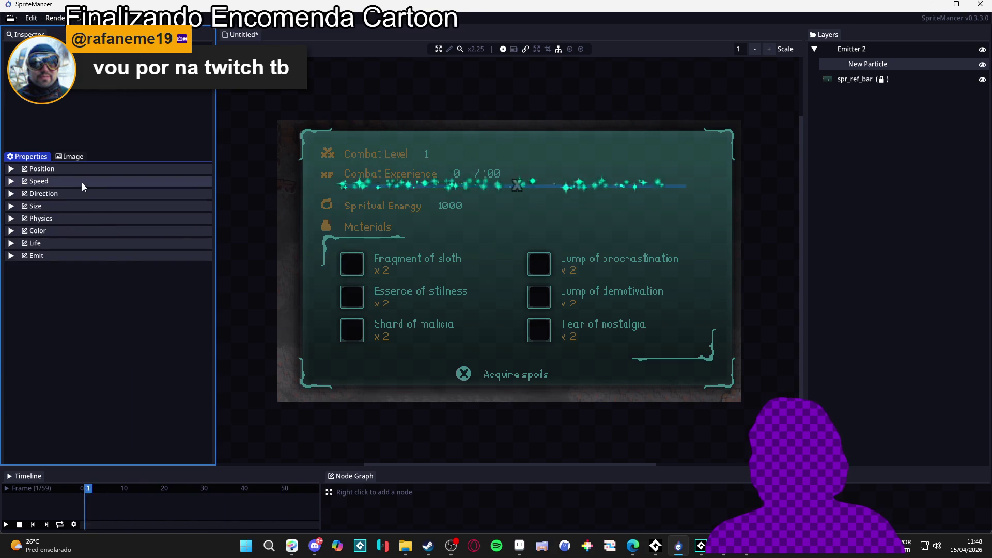
Change the particle Orientation Mode from Angle to Direction.
left_click(73, 196)
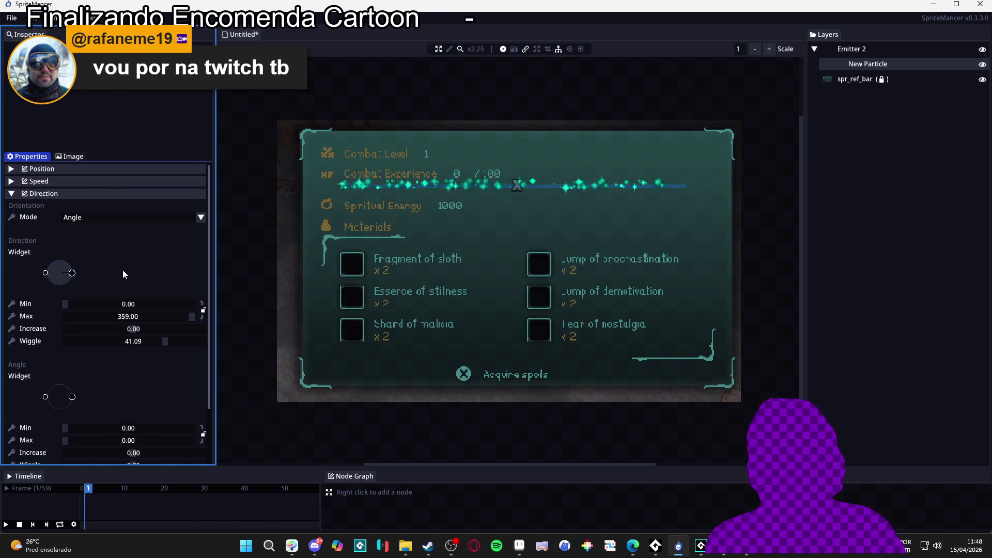
left_click(146, 222)
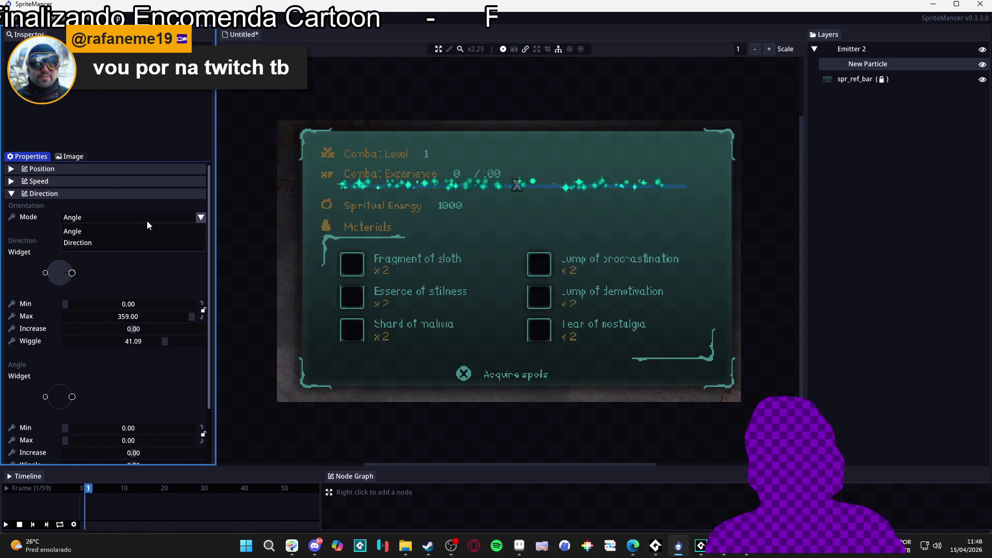
left_click(128, 247)
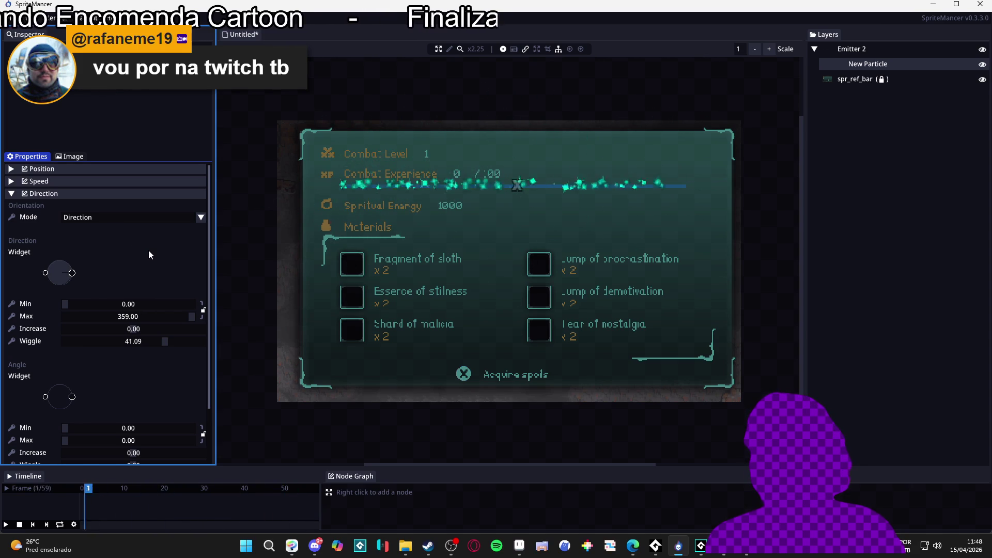
left_click(130, 195)
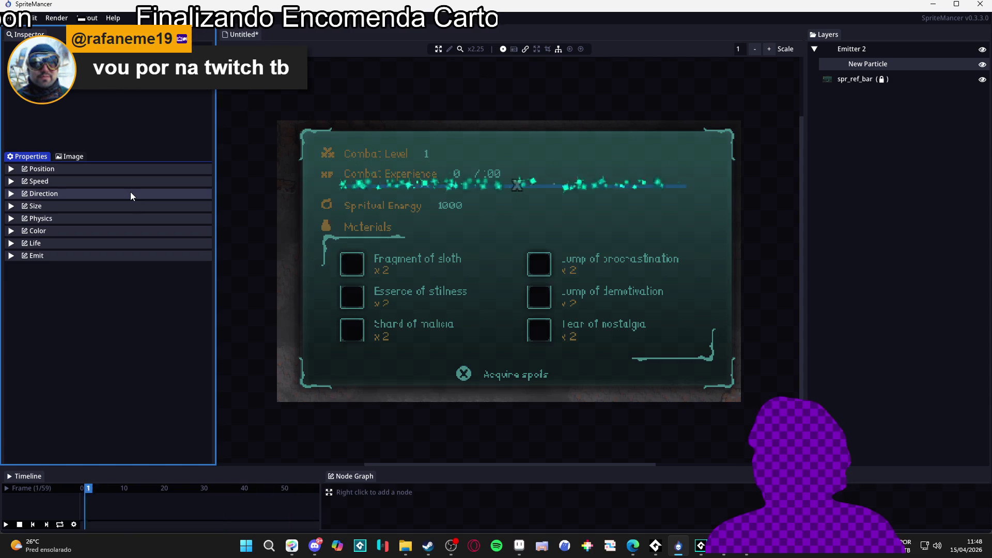
Aim the sparkle direction upward at 81.25–94.43 and expand the Speed section.
left_click(50, 184)
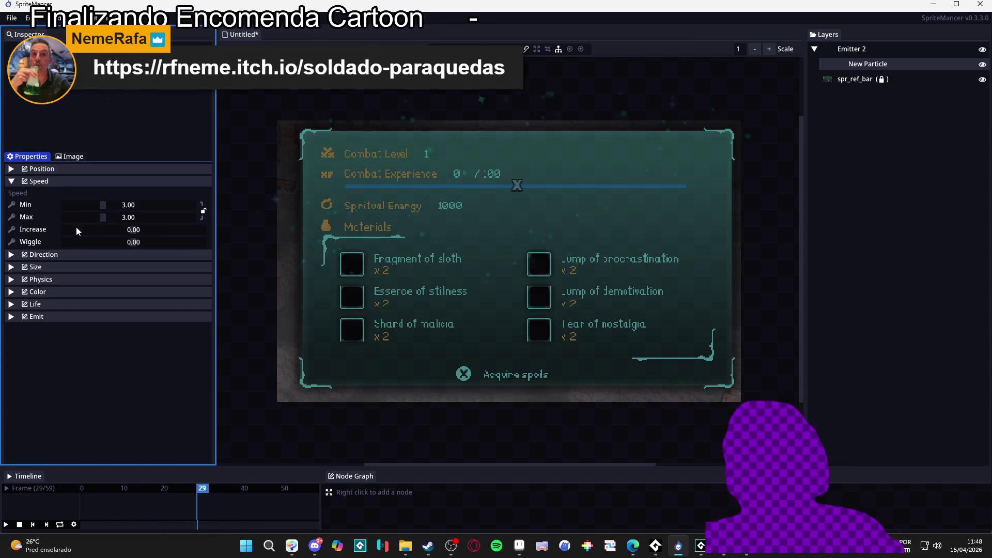
left_click(47, 255)
left_click_drag(48, 274, 61, 291)
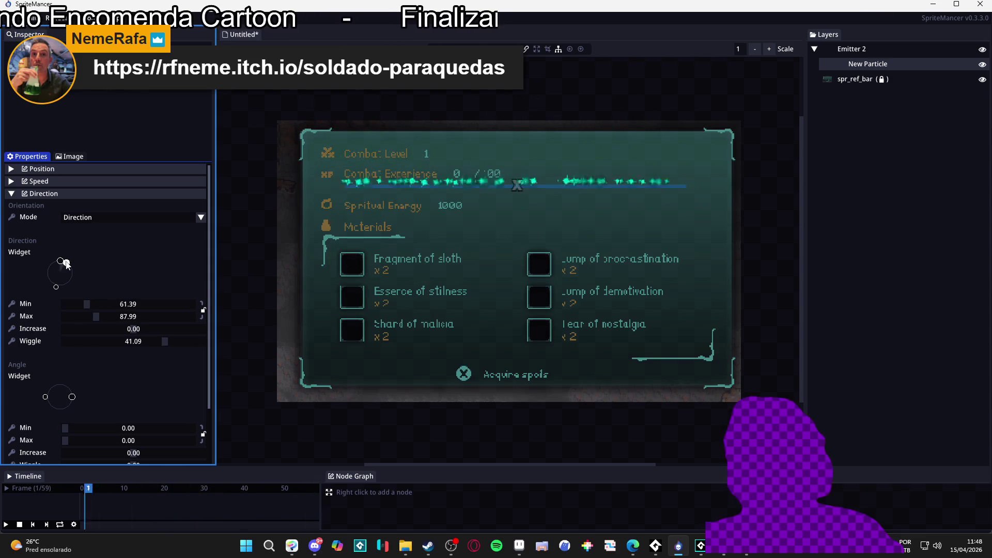
left_click_drag(59, 289, 61, 289)
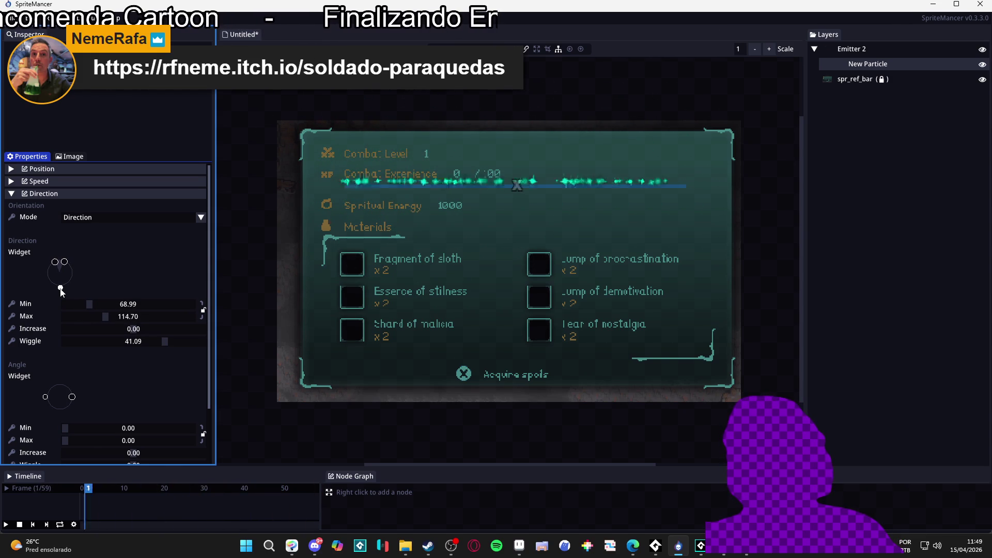
left_click_drag(56, 264, 63, 265)
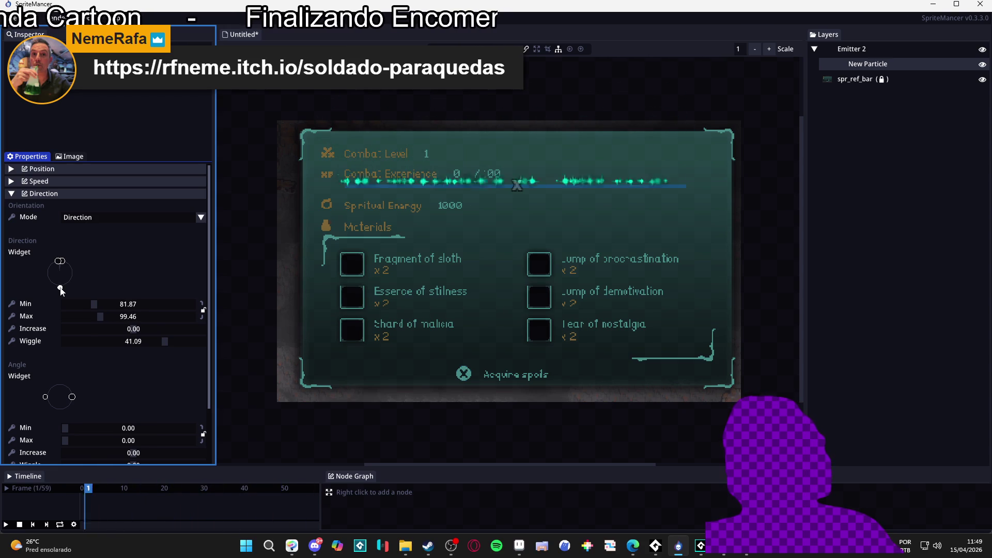
left_click_drag(61, 290, 60, 291)
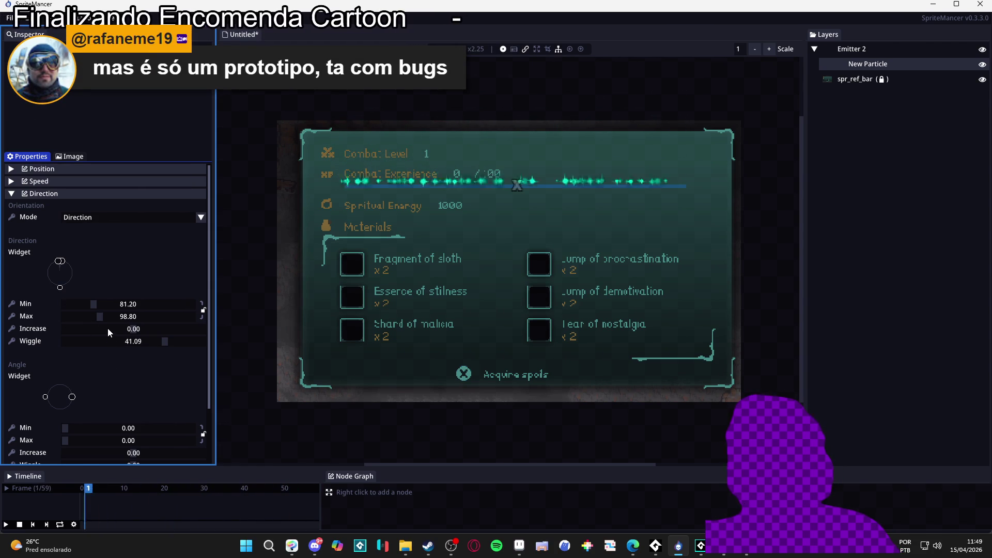
mouse_move(91, 301)
left_mouse_down()
mouse_move(65, 306)
mouse_move(85, 319)
mouse_move(71, 317)
left_mouse_up()
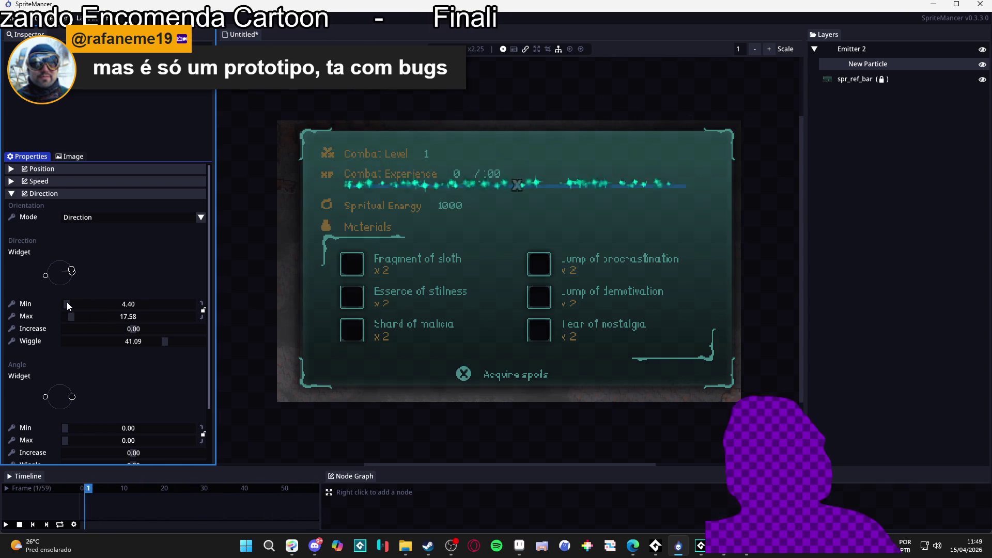
mouse_move(58, 281)
left_mouse_down()
mouse_move(67, 299)
mouse_move(58, 300)
left_mouse_up()
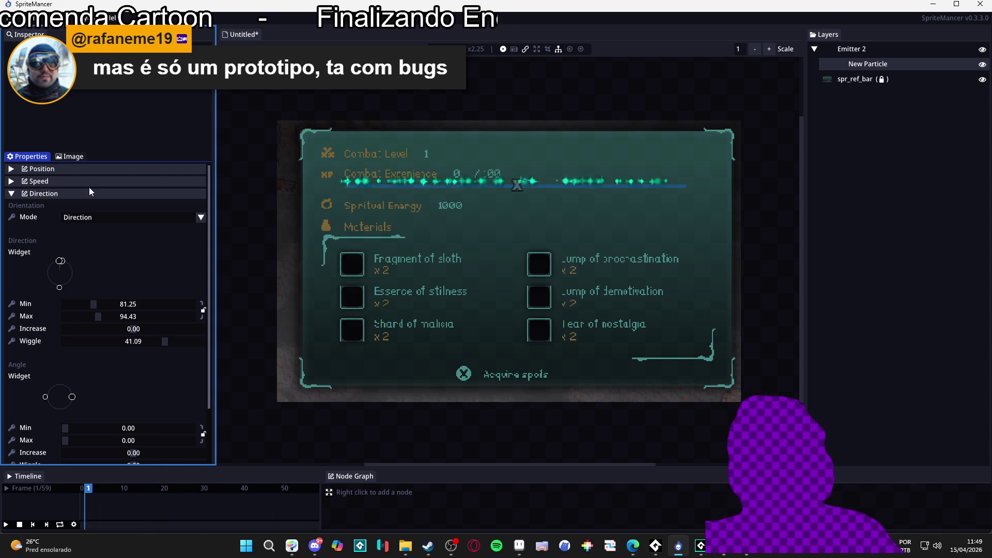
left_click(77, 170)
left_click(69, 170)
left_click(62, 181)
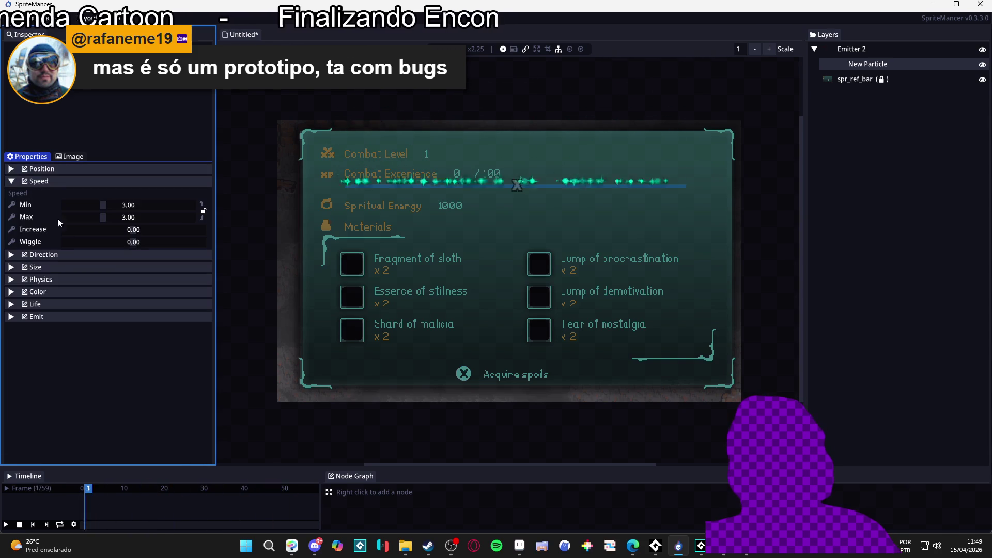
Slow sparkle speed to 0.00–0.08 with a 0.01 increase, then reselect Emitter 2.
mouse_move(104, 209)
left_mouse_down()
mouse_move(71, 210)
mouse_move(89, 219)
mouse_move(65, 207)
mouse_move(67, 221)
left_mouse_up()
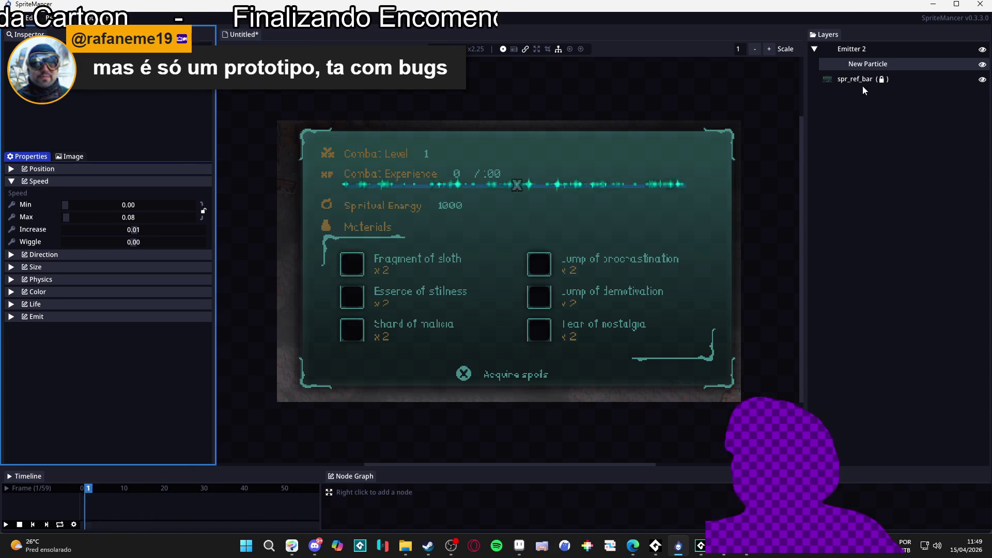
left_click(852, 49)
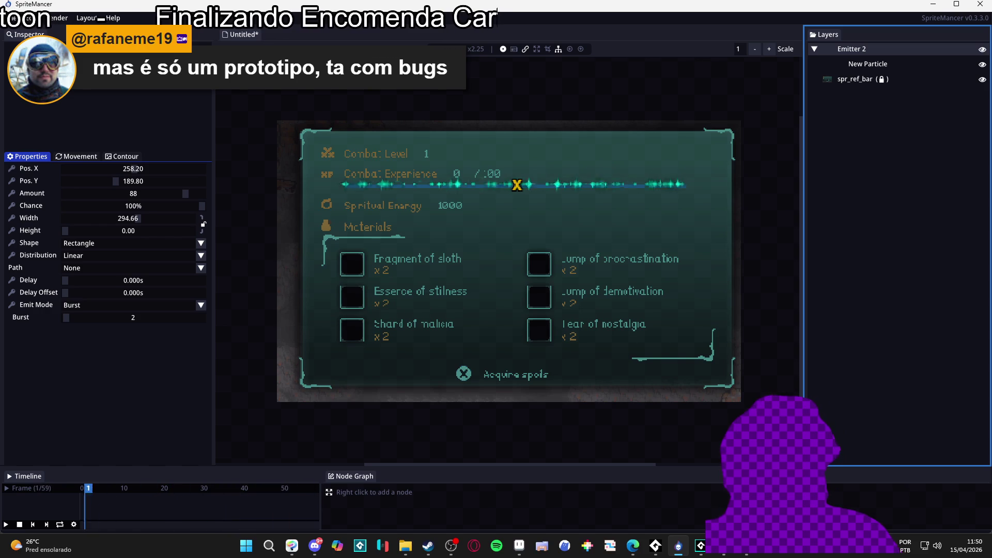
Switch to the browser showing the Soldier Parachutes itch.io page.
key("alt+Tab")
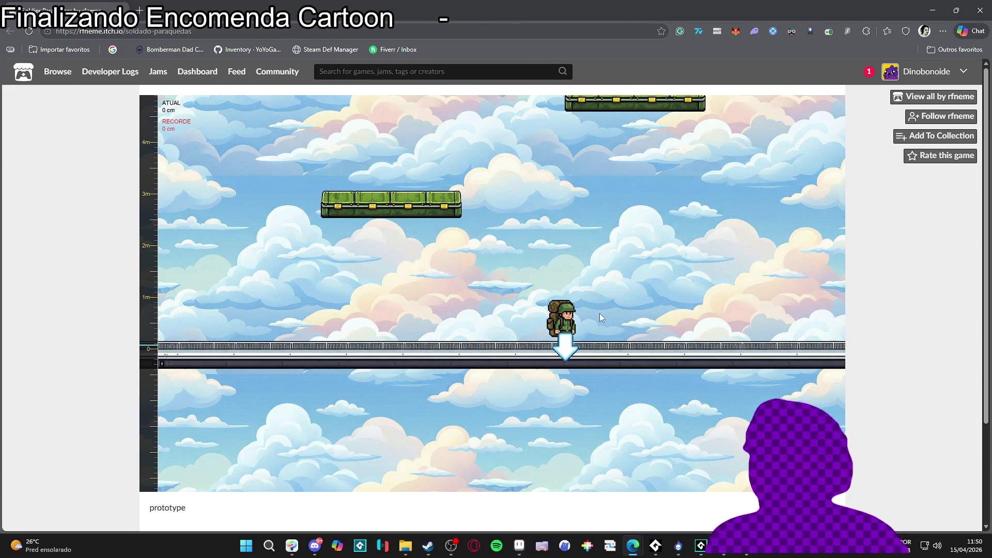
Launch the soldier upward from the ground repeatedly with slingshot drags.
mouse_move(578, 308)
left_mouse_down()
mouse_move(569, 352)
mouse_move(572, 334)
left_mouse_up()
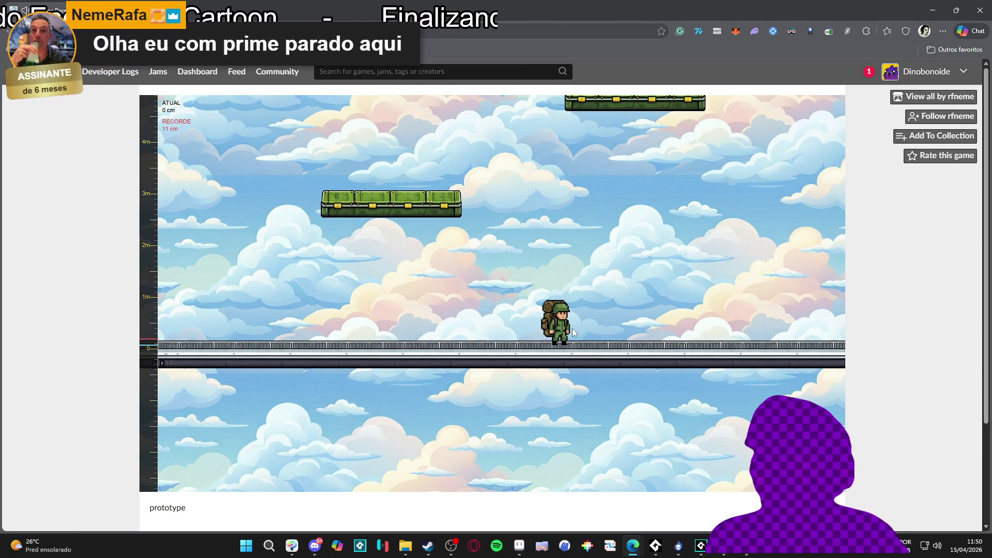
mouse_move(564, 336)
left_mouse_down()
mouse_move(557, 463)
mouse_move(557, 436)
left_mouse_up()
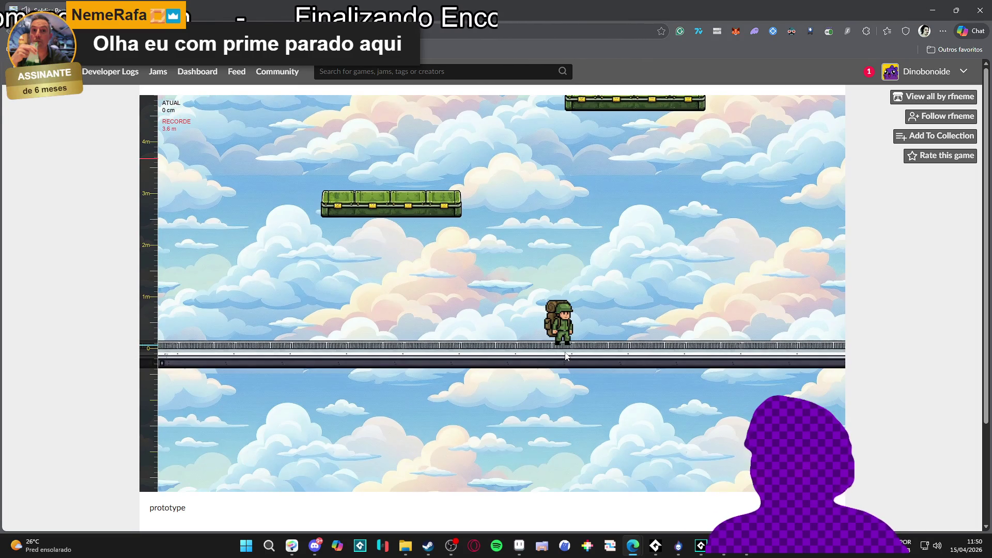
mouse_move(566, 355)
left_mouse_down()
mouse_move(582, 378)
mouse_move(583, 440)
left_mouse_up()
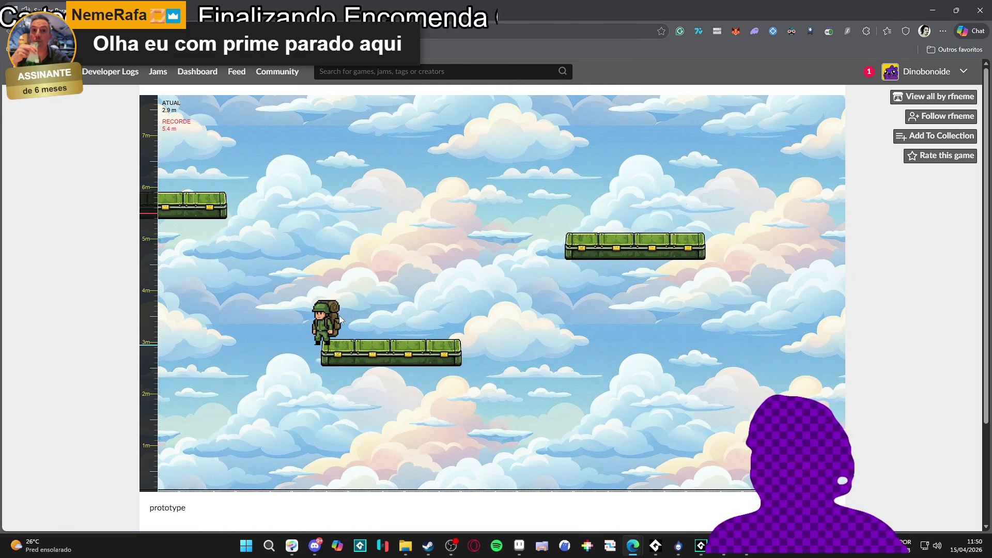
left_click_drag(341, 320, 284, 401)
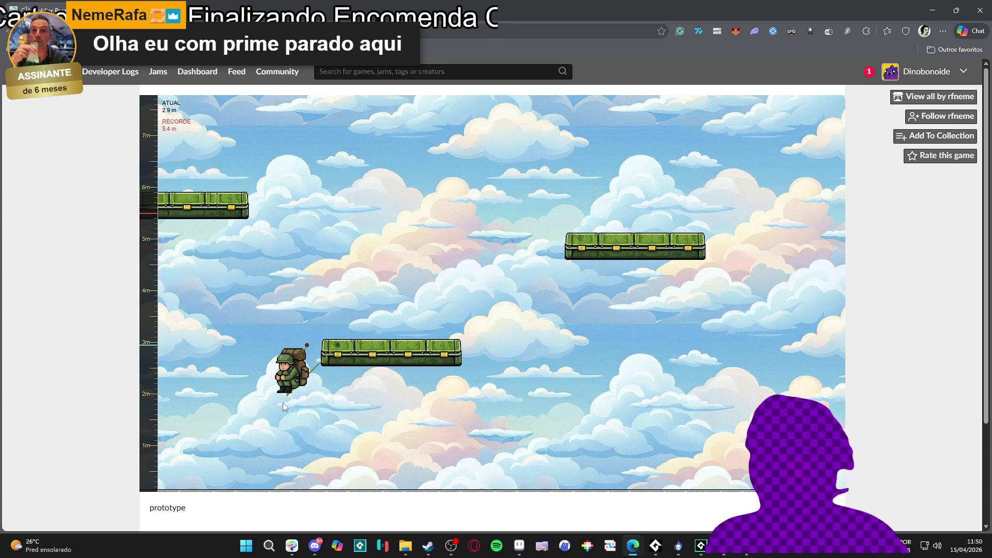
left_click_drag(268, 436, 270, 435)
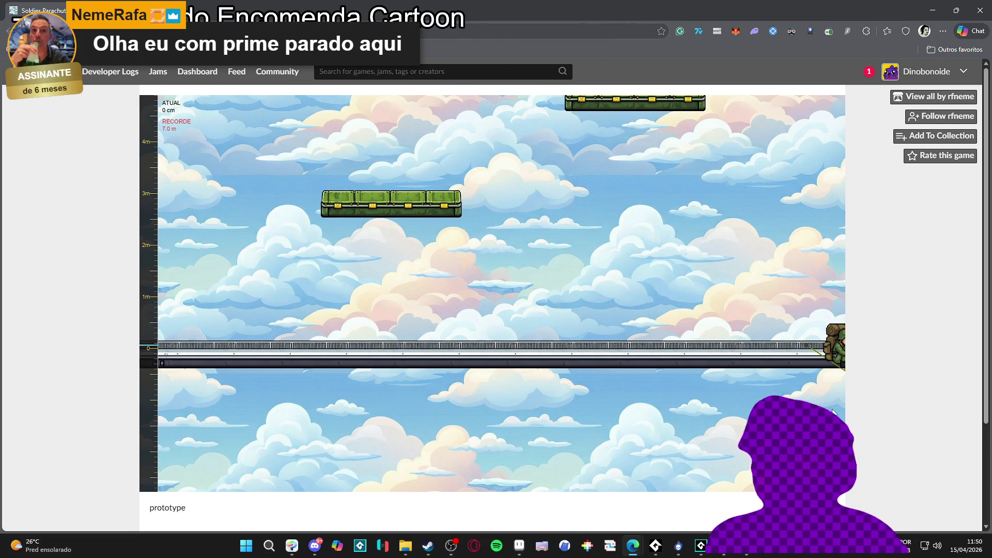
left_click_drag(829, 341, 824, 386)
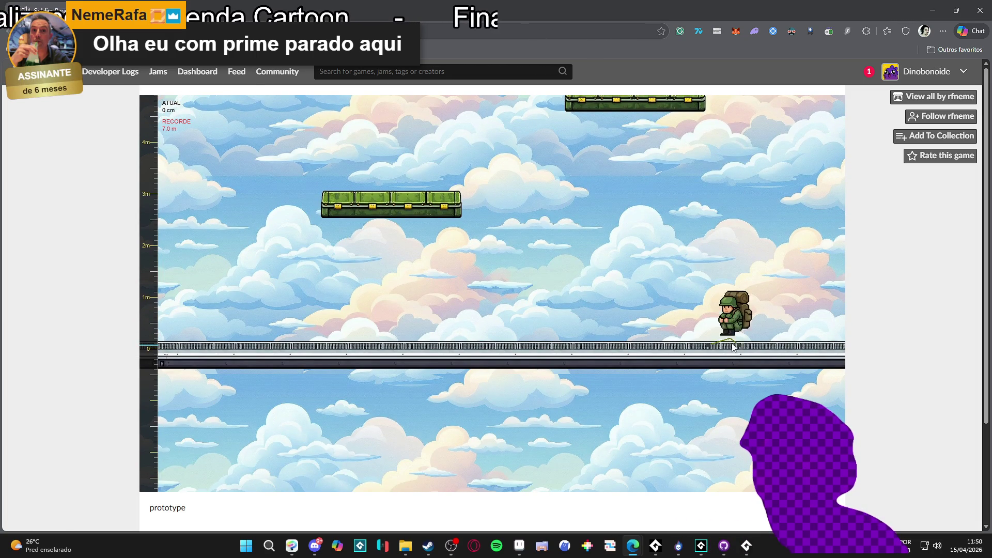
left_click_drag(738, 359, 776, 410)
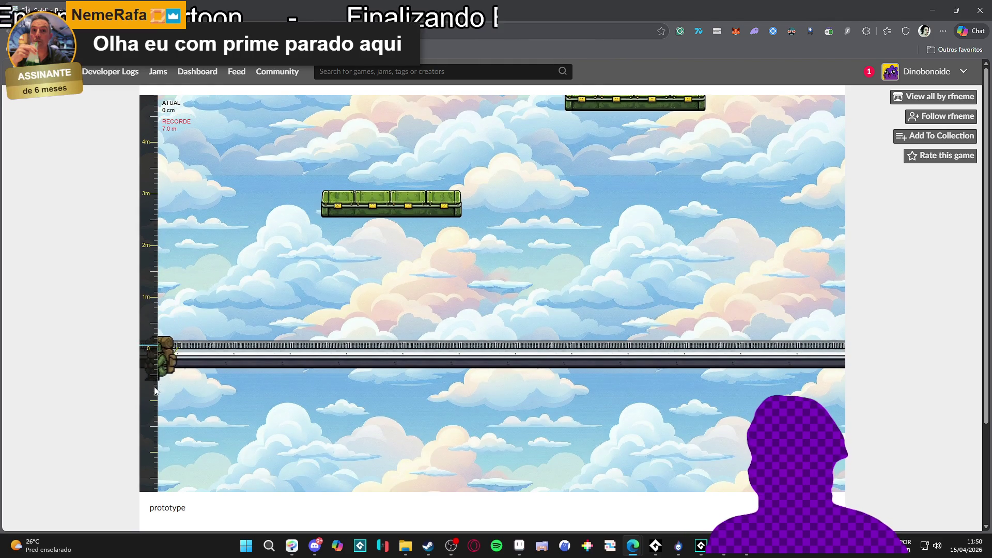
left_click_drag(155, 391, 163, 394)
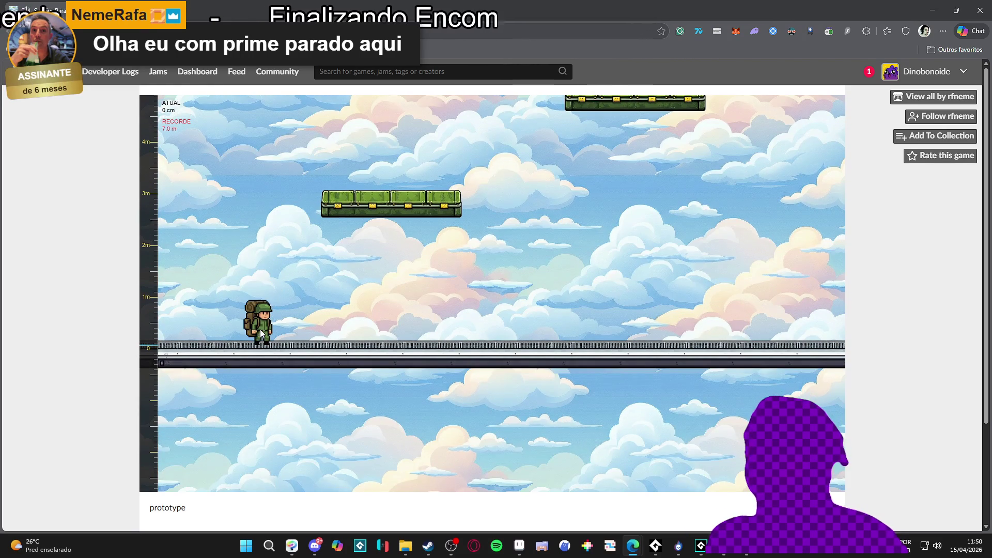
left_click_drag(261, 333, 256, 402)
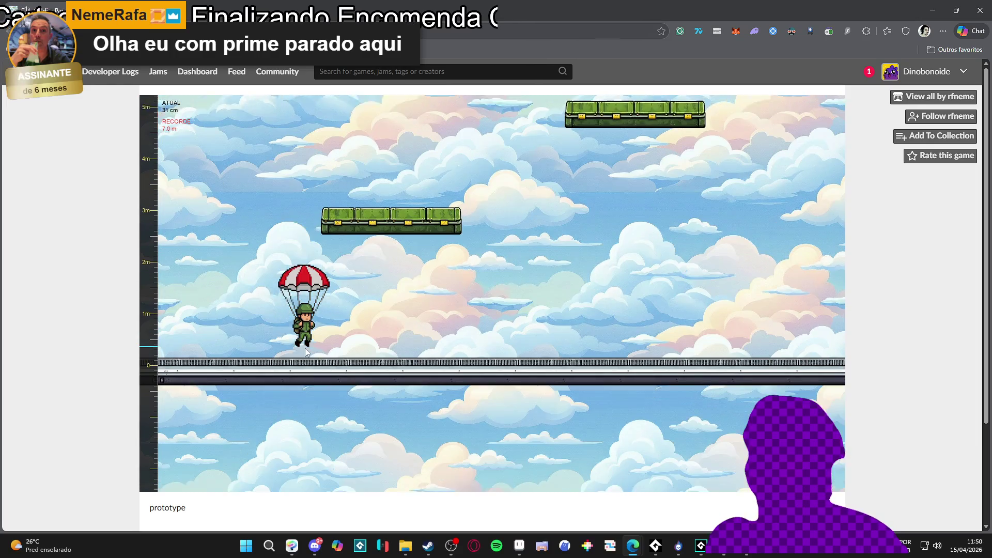
left_click_drag(306, 352, 305, 379)
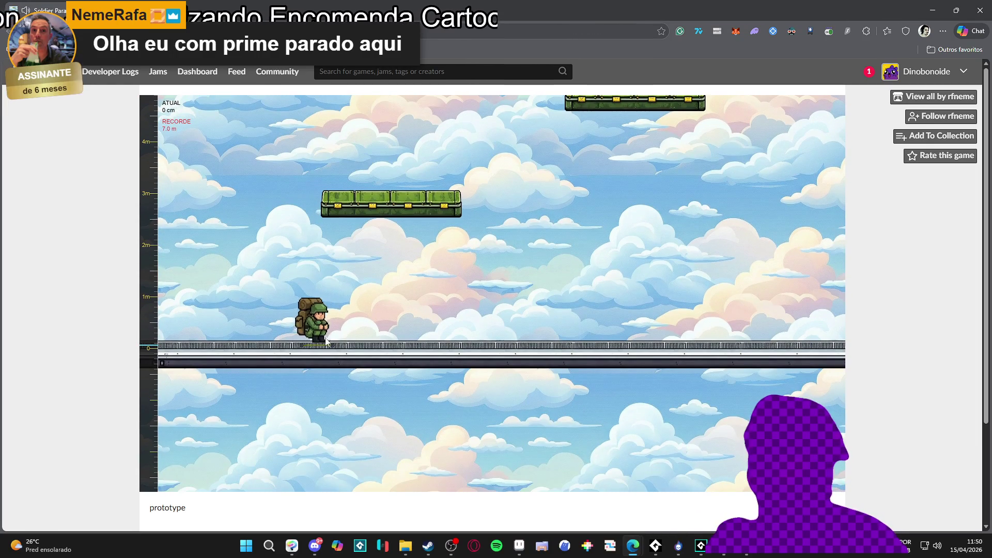
Keep aiming launches until the soldier lands on the lower platform.
left_click_drag(312, 329, 409, 409)
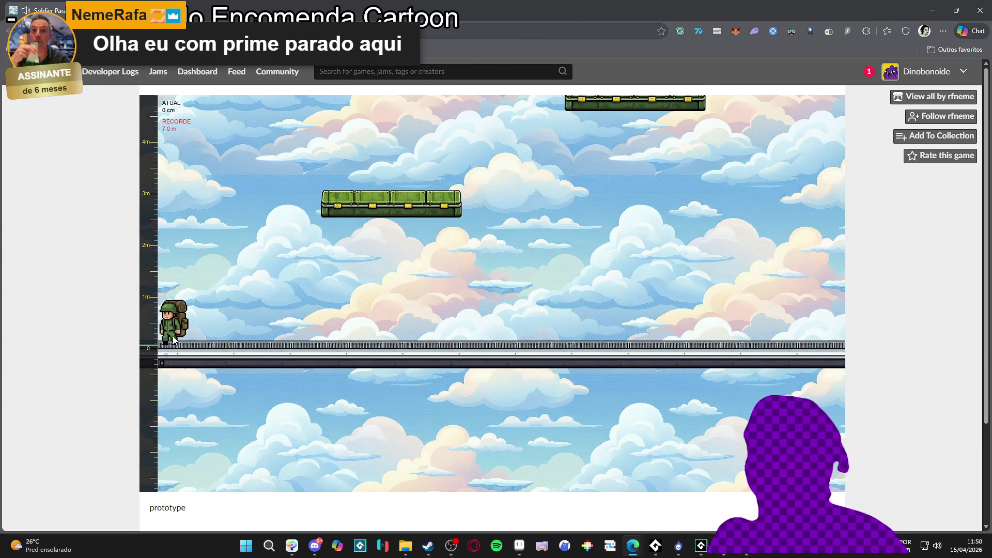
mouse_move(174, 367)
left_mouse_down()
mouse_move(152, 400)
mouse_move(155, 415)
left_mouse_up()
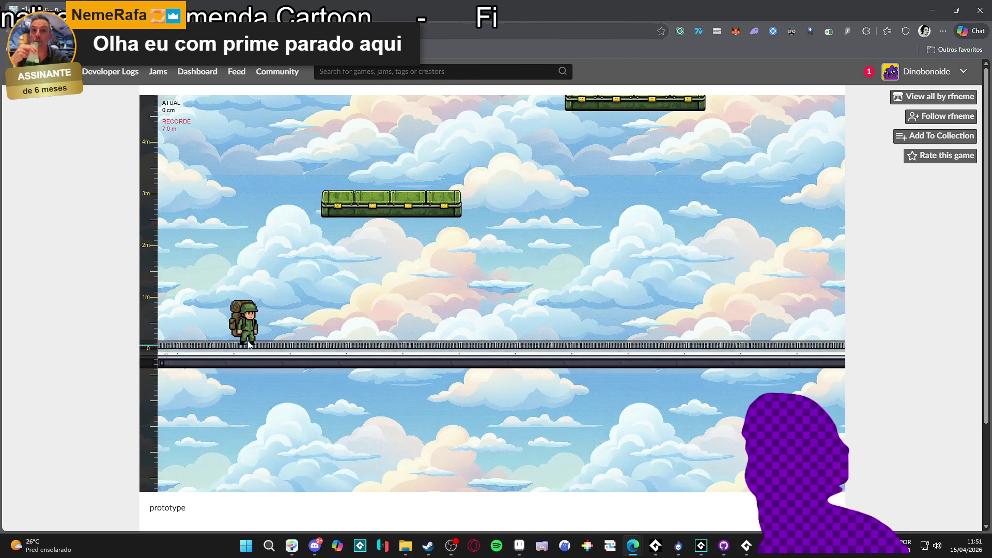
left_click_drag(245, 346, 244, 404)
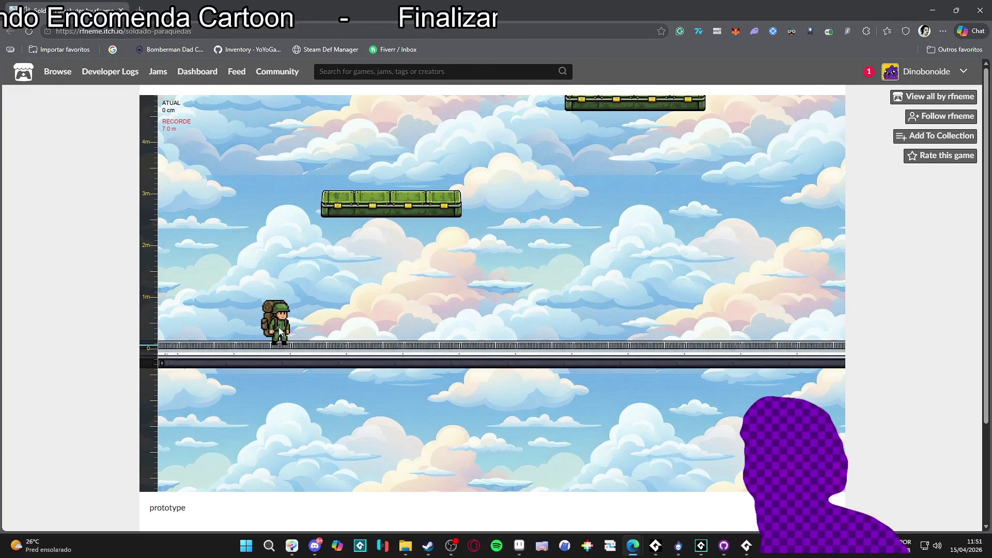
left_click_drag(278, 350, 275, 433)
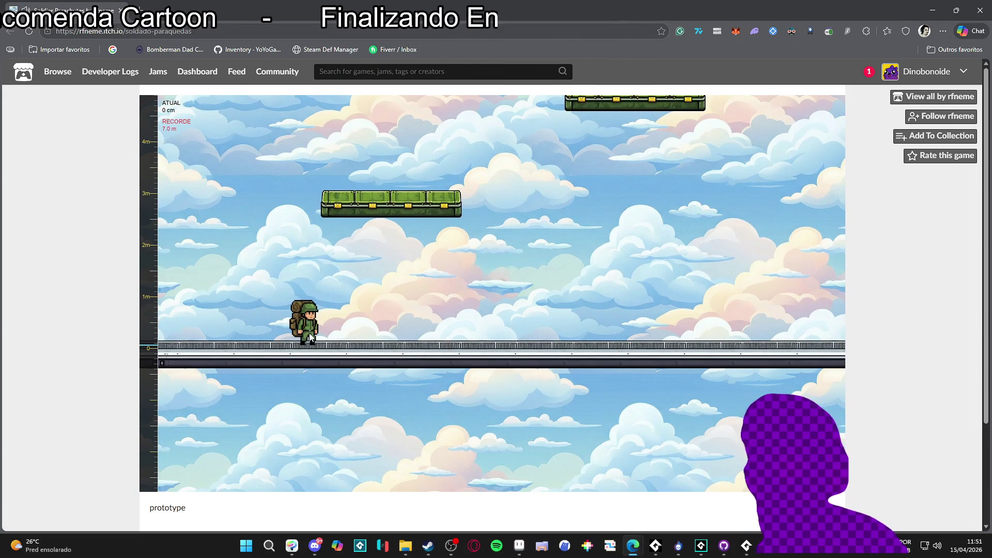
mouse_move(313, 359)
left_mouse_down()
mouse_move(305, 428)
mouse_move(250, 409)
mouse_move(257, 429)
left_mouse_up()
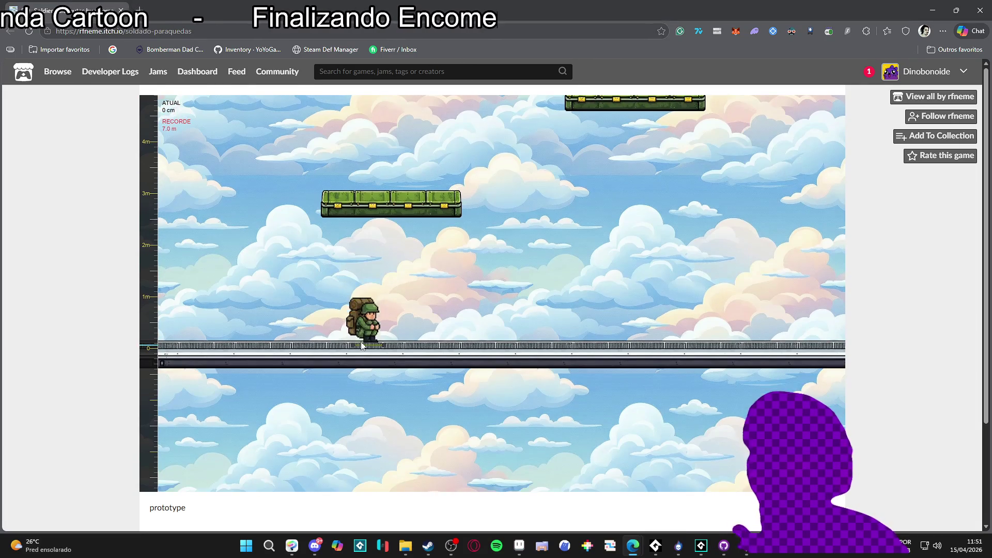
left_click_drag(371, 357, 320, 354)
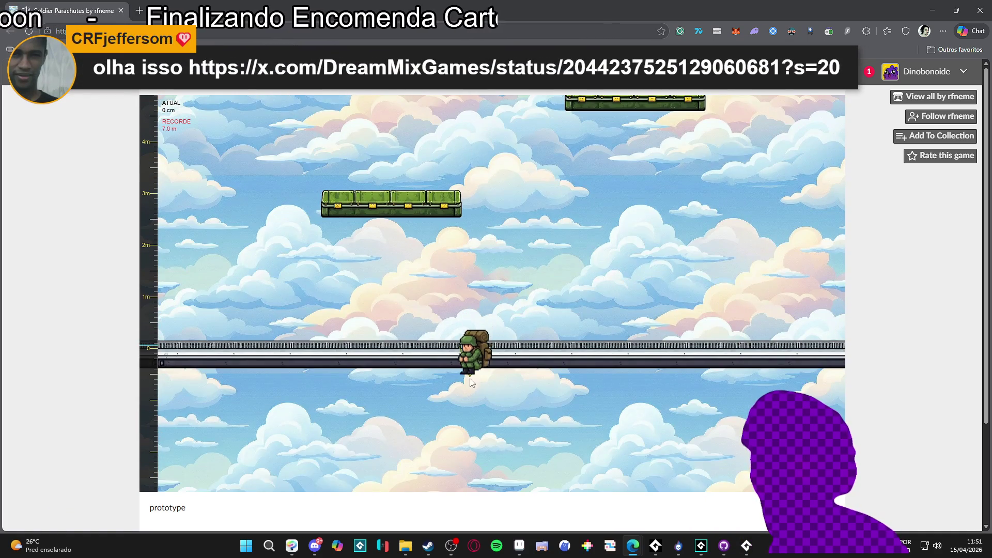
left_click_drag(470, 382, 468, 383)
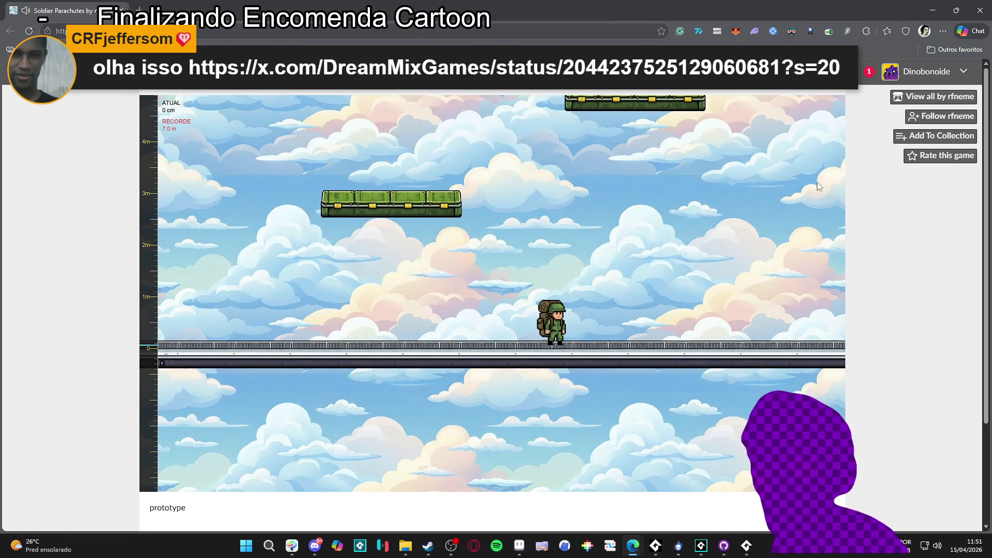
left_click_drag(542, 331, 569, 425)
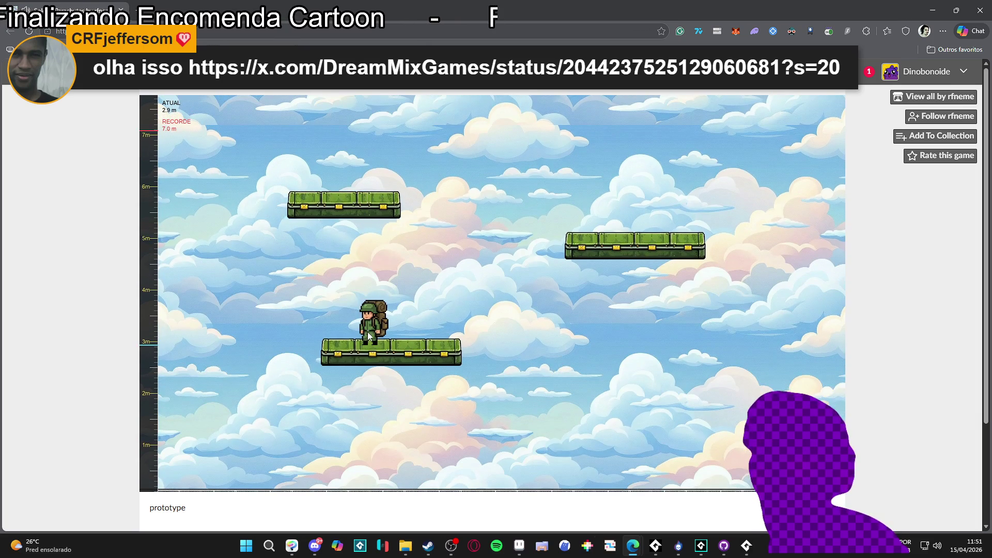
mouse_move(370, 354)
left_mouse_down()
mouse_move(343, 368)
mouse_move(368, 382)
mouse_move(356, 389)
mouse_move(364, 409)
left_mouse_up()
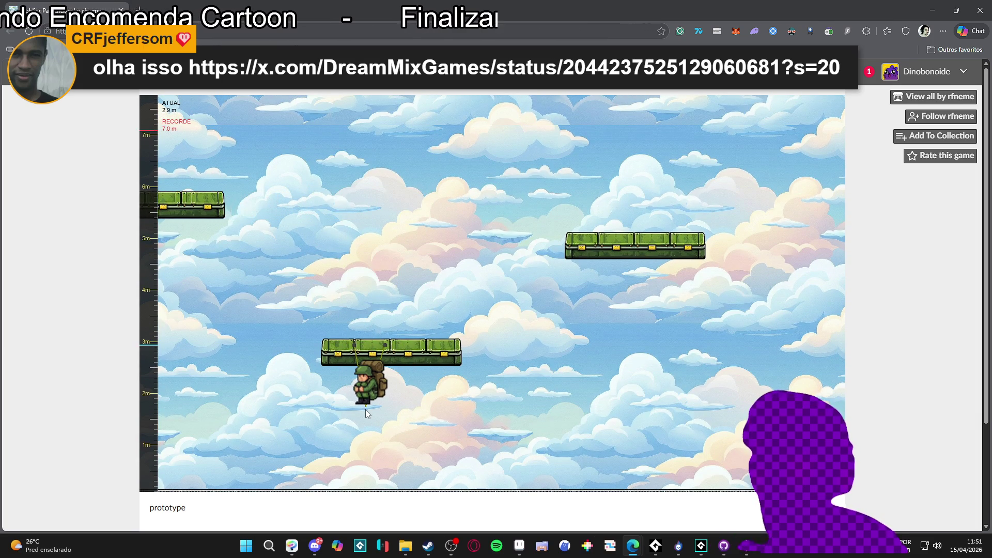
Jump and walk along the platform, launching the soldier up to about 10.8 m.
key("space")
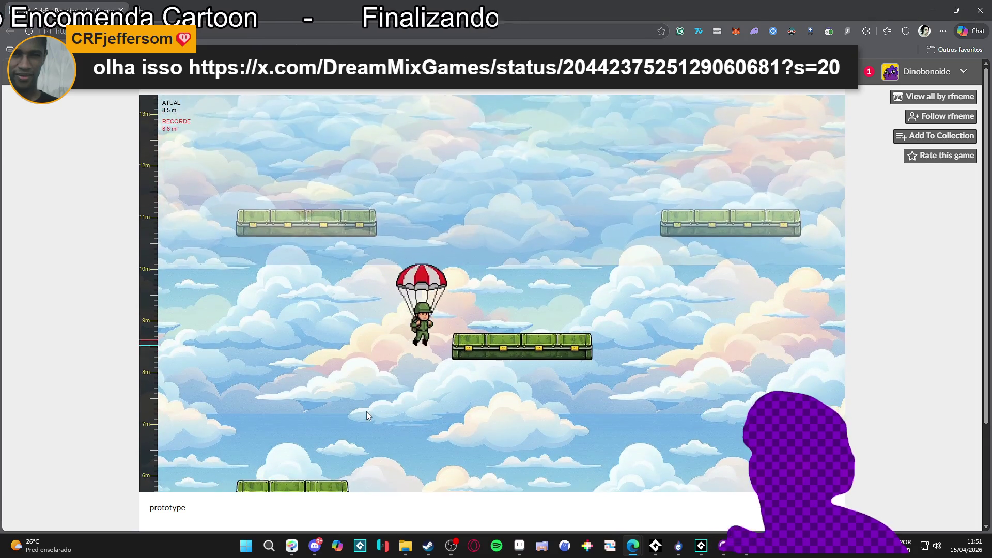
key("Left")
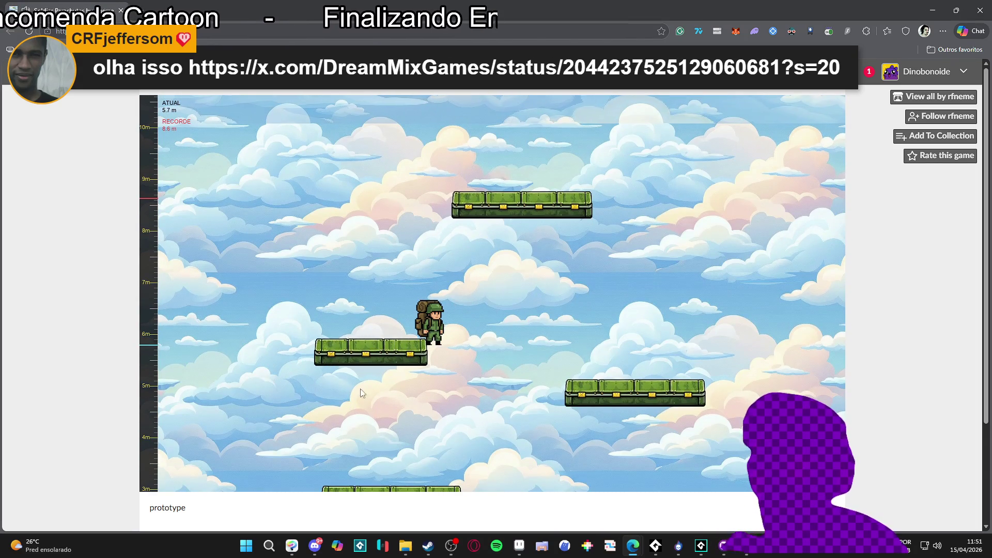
mouse_move(401, 339)
left_mouse_down()
mouse_move(354, 405)
mouse_move(330, 408)
left_mouse_up()
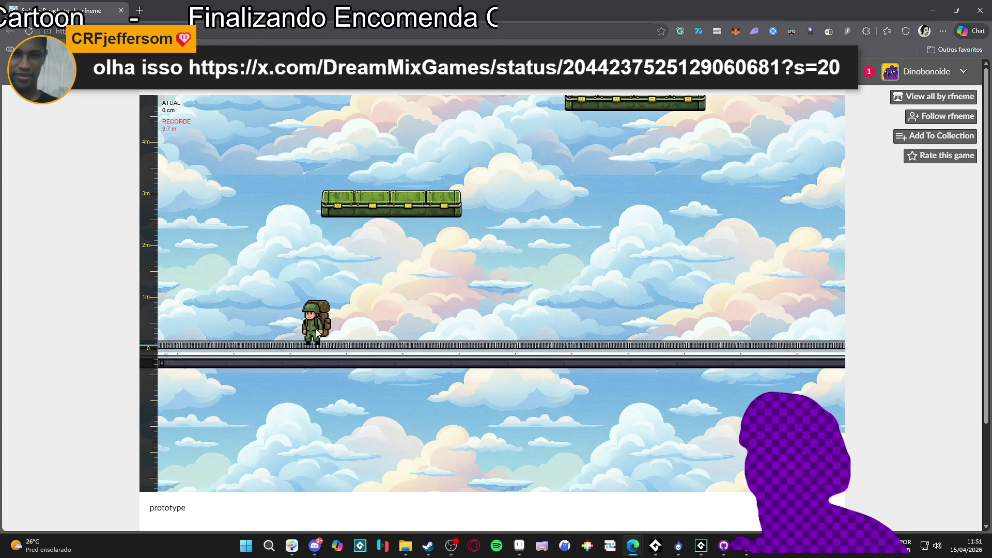
mouse_move(319, 362)
left_mouse_down()
mouse_move(331, 393)
mouse_move(324, 422)
mouse_move(317, 416)
left_mouse_up()
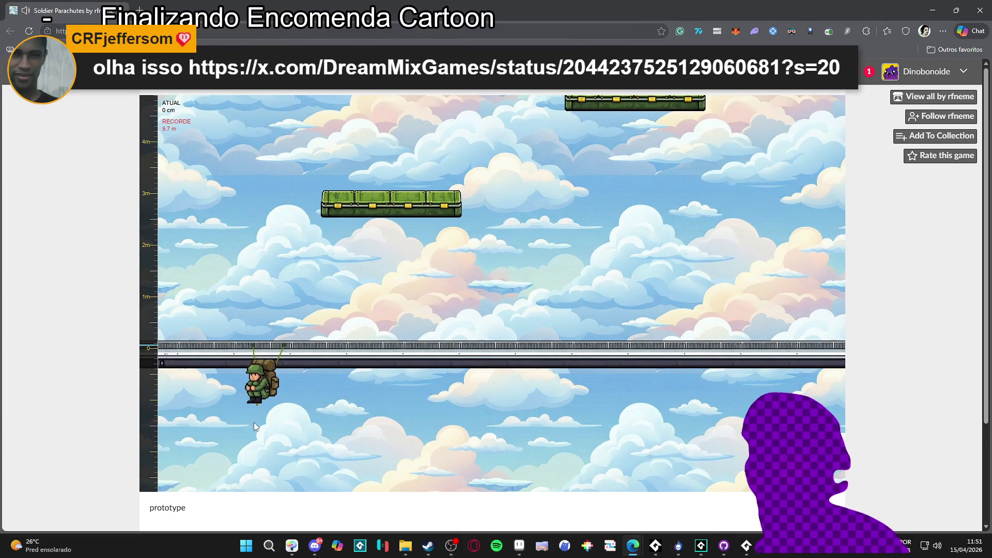
left_click_drag(253, 423, 253, 423)
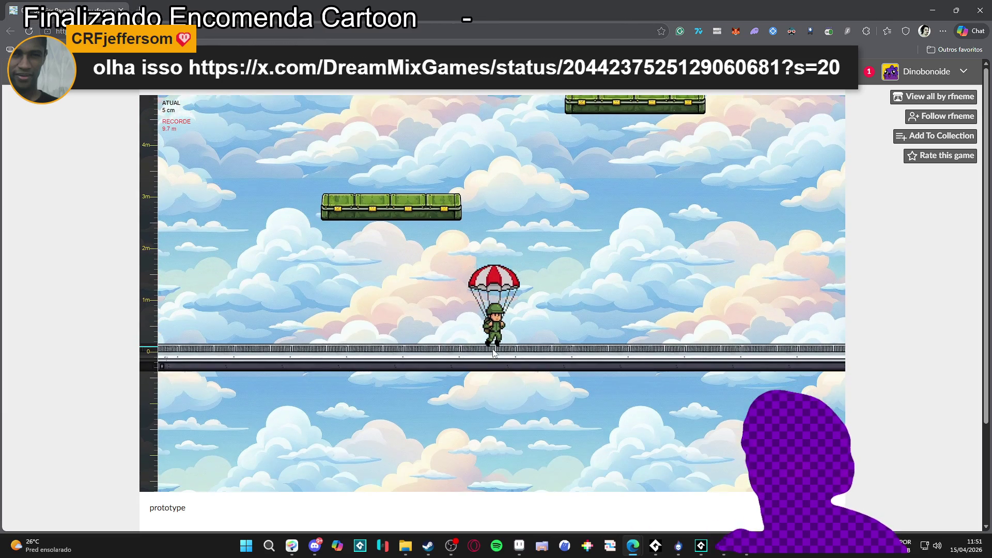
left_click_drag(493, 352, 491, 373)
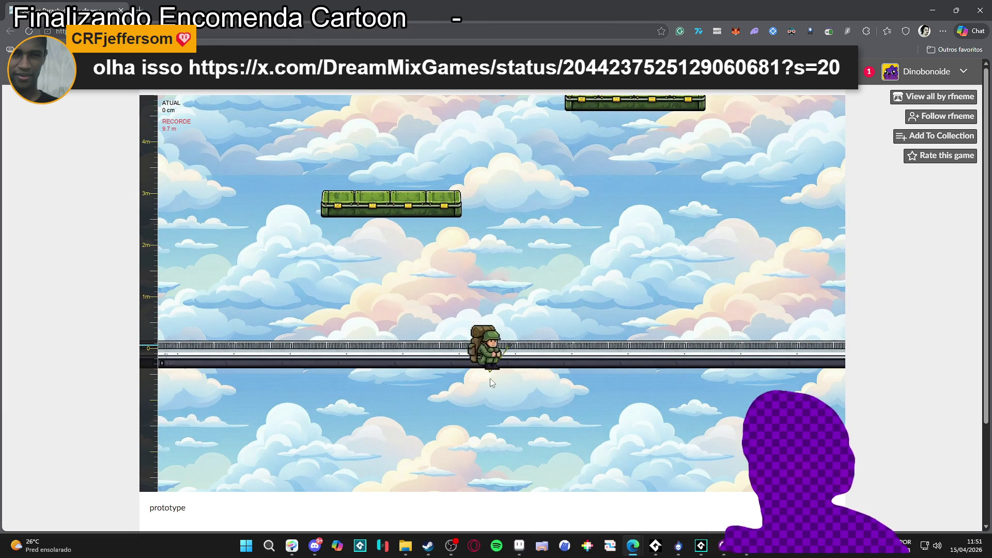
left_click_drag(496, 421, 493, 421)
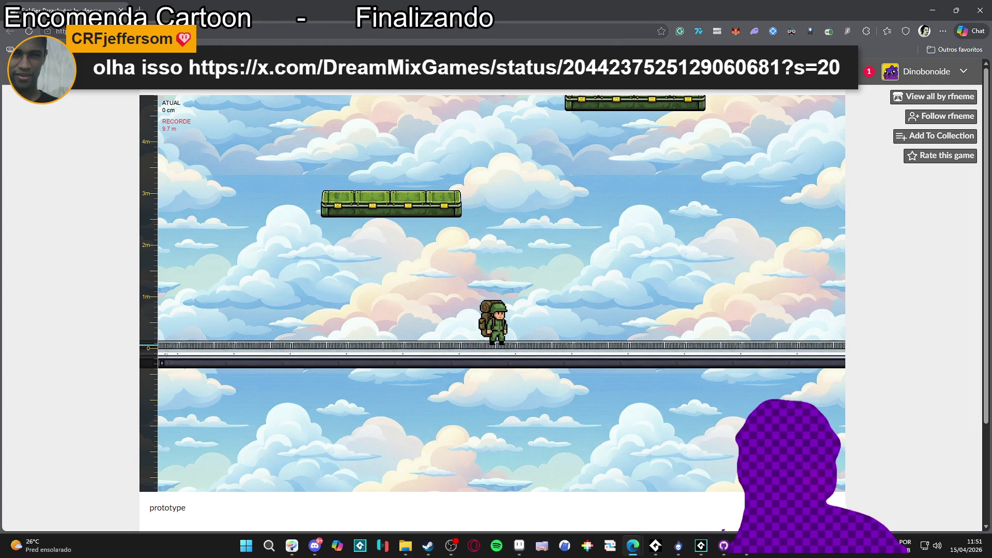
left_click_drag(508, 413, 506, 424)
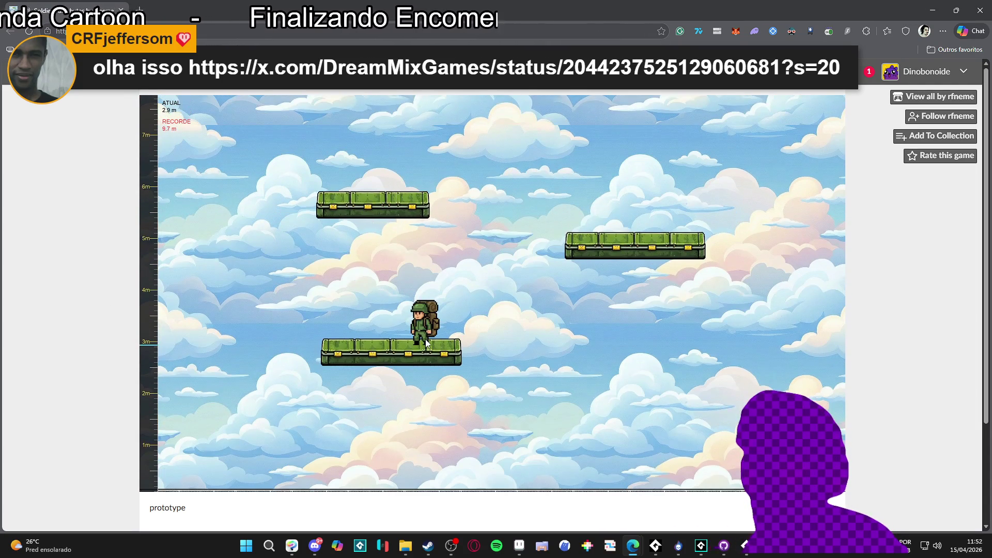
left_click_drag(426, 339, 423, 424)
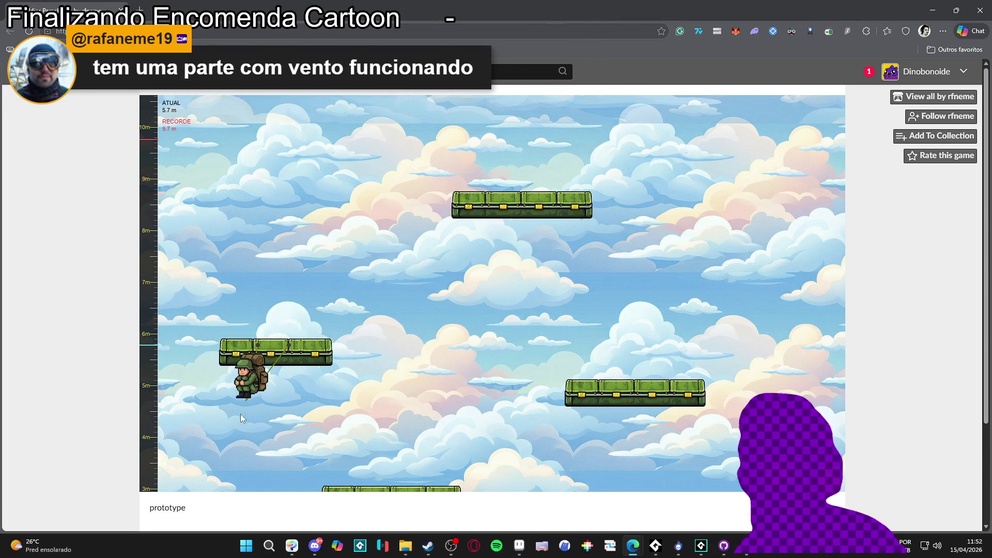
key("space")
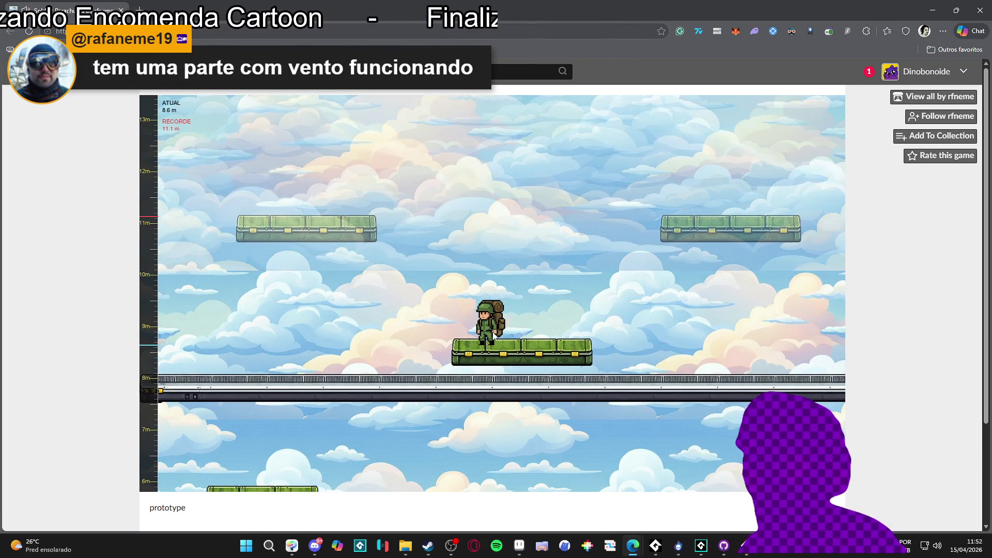
Charge high jumps and launch the soldier toward the higher platforms.
key("space")
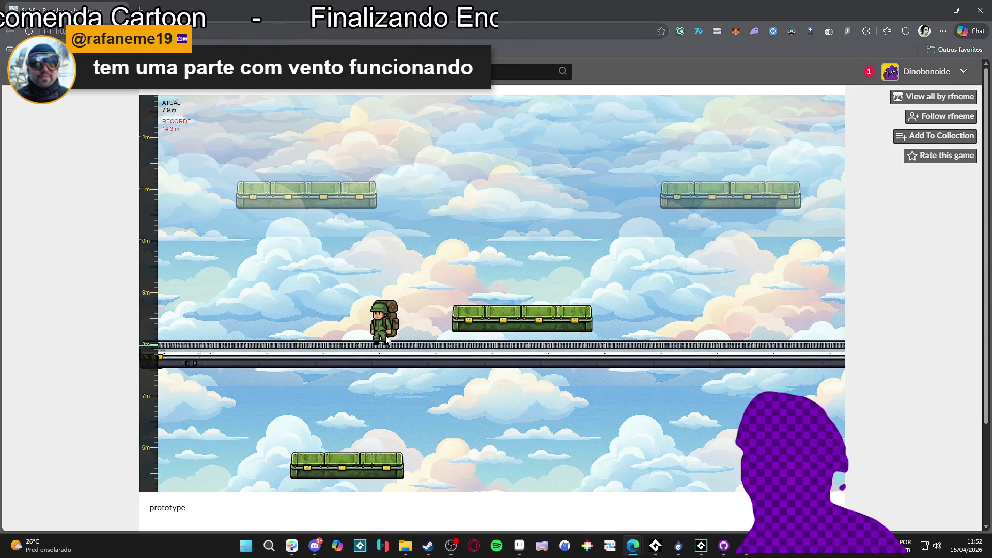
key("space")
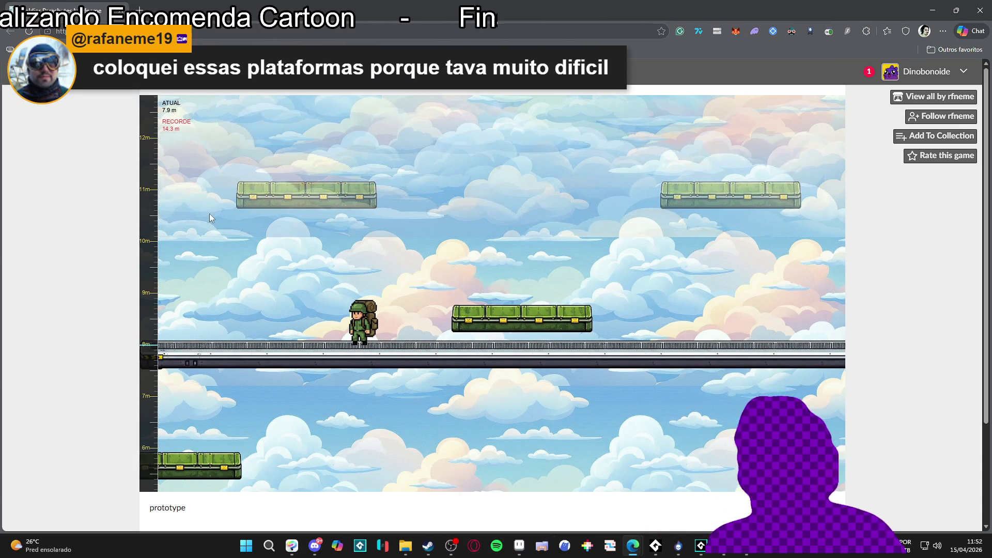
mouse_move(356, 341)
left_mouse_down()
mouse_move(331, 385)
mouse_move(336, 397)
left_mouse_up()
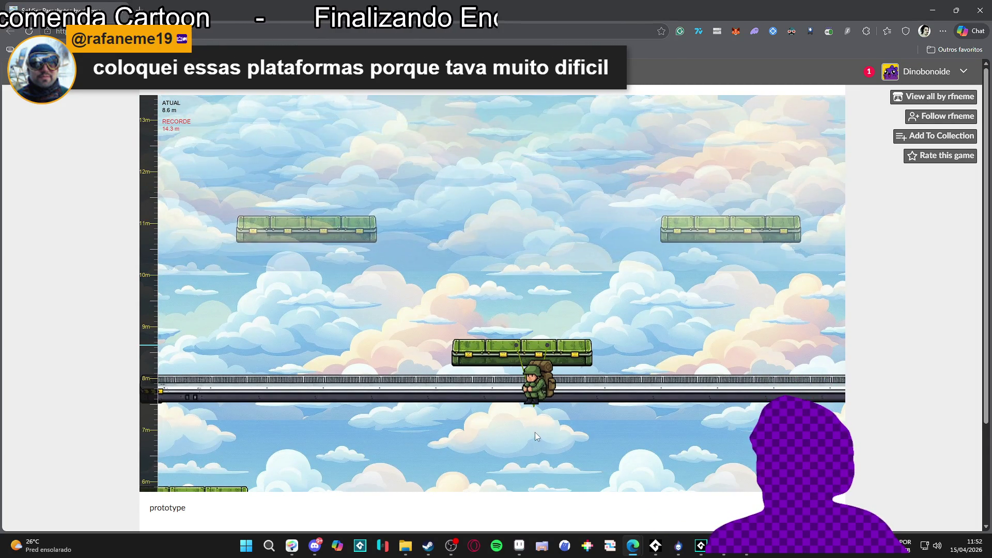
left_click_drag(536, 432, 534, 429)
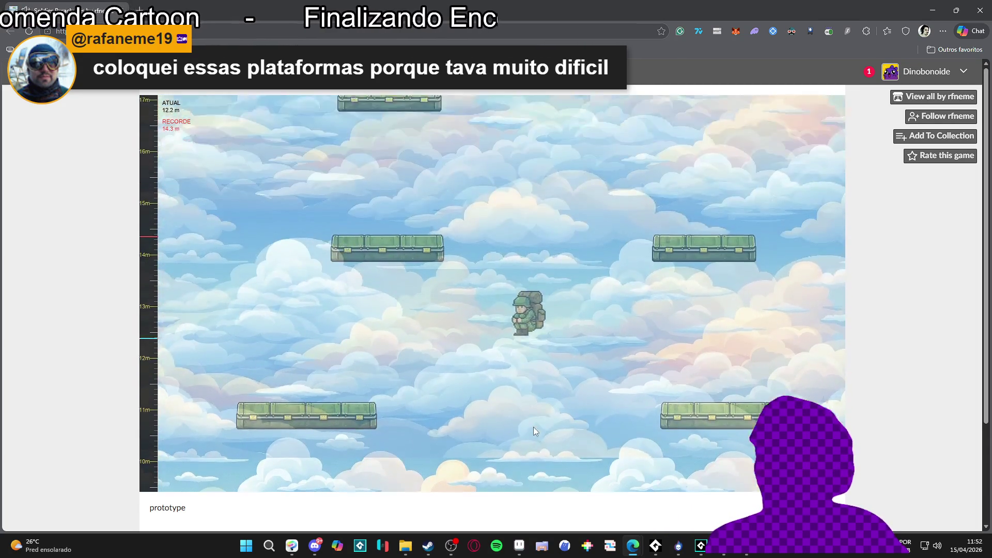
Keep hopping to push the record to 18.6 m, then close the game window.
left_click_drag(544, 330, 596, 418)
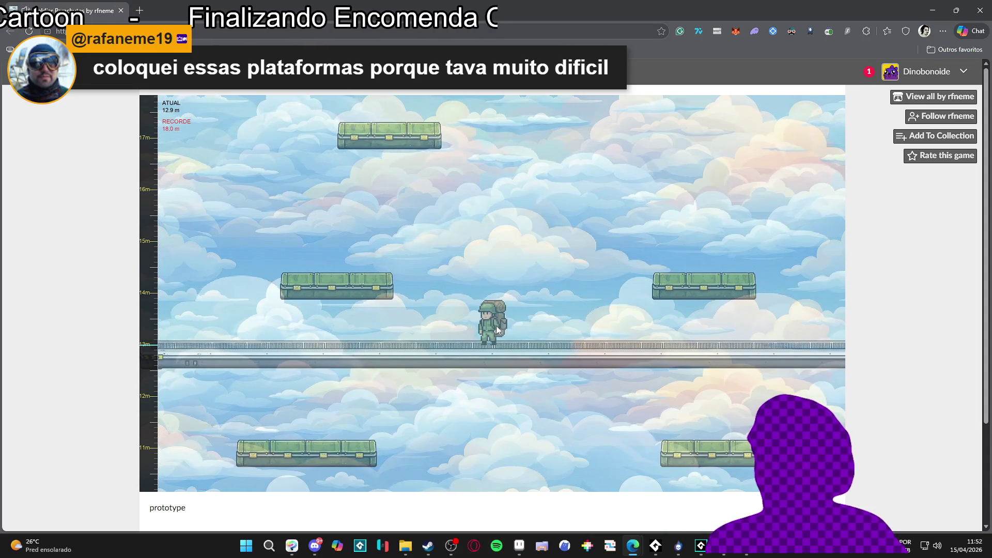
left_click_drag(496, 325, 479, 448)
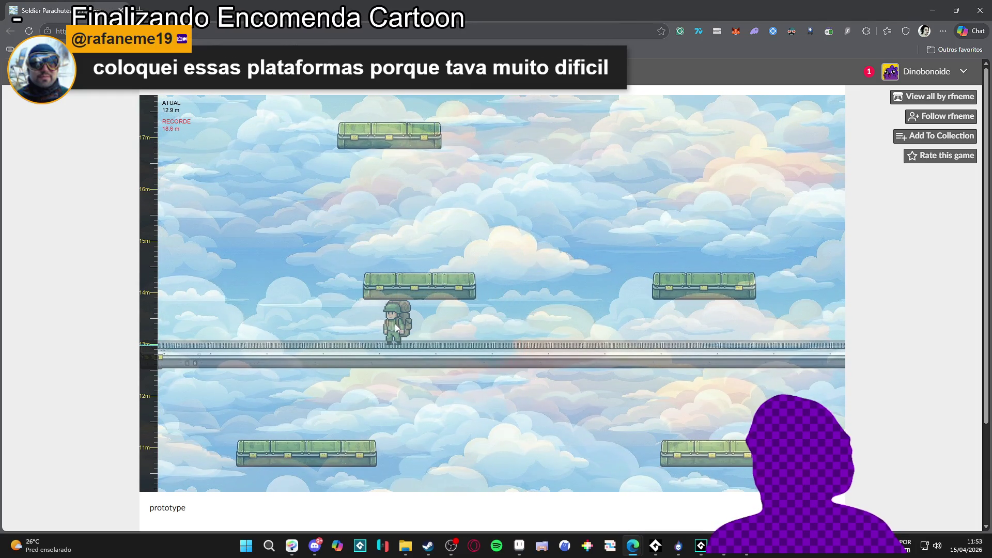
left_click_drag(393, 331, 351, 414)
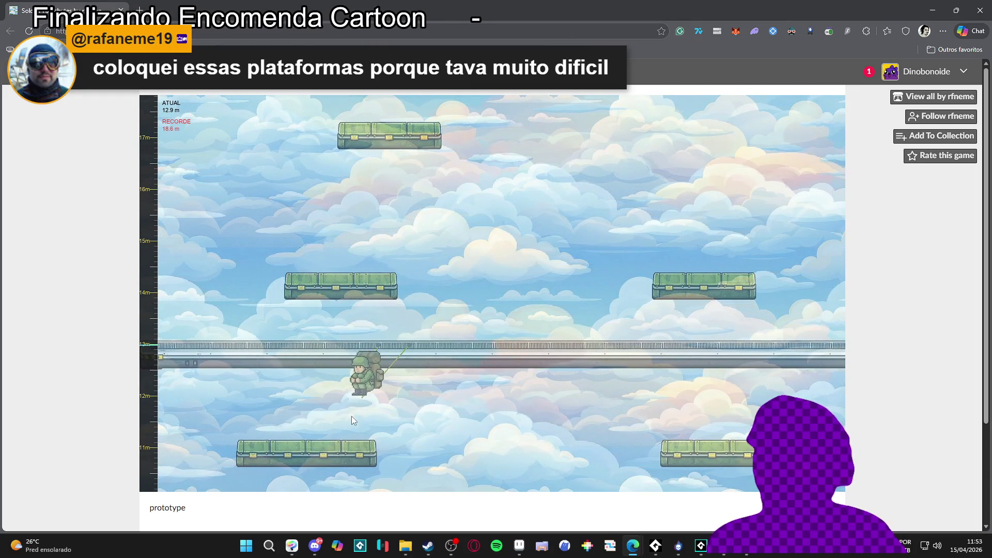
mouse_move(378, 344)
left_mouse_down()
mouse_move(485, 378)
mouse_move(482, 446)
left_mouse_up()
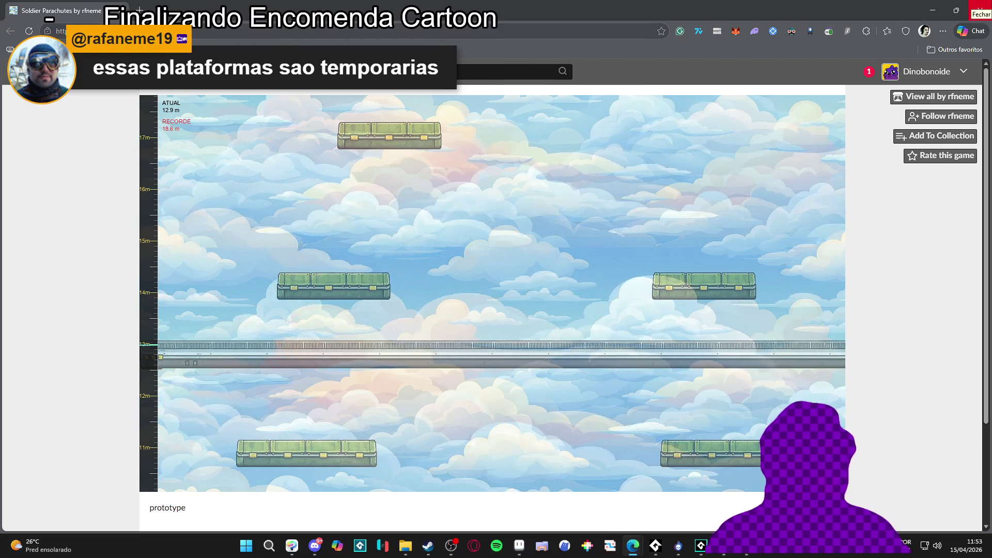
left_click(980, 10)
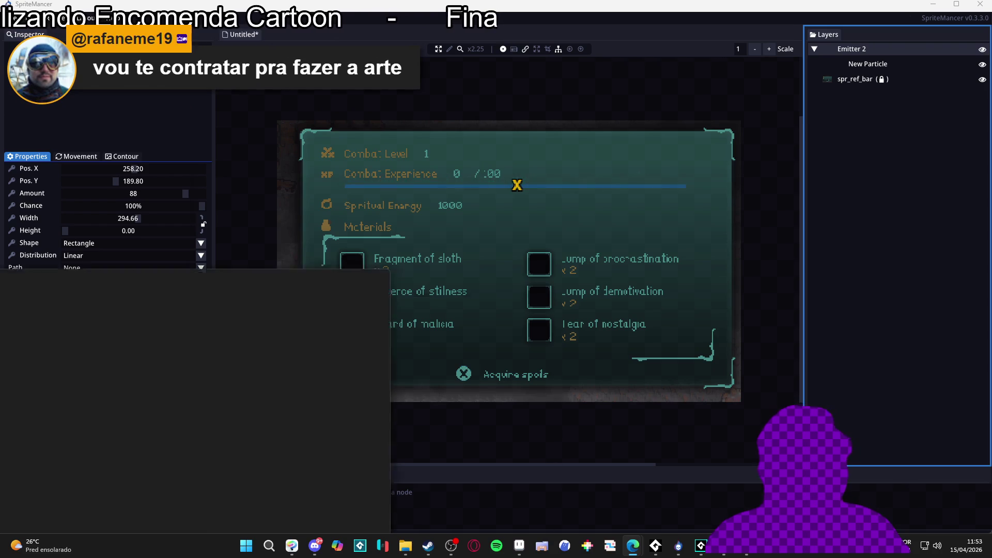
Switch from SpriteMancer to the Edge window showing the kart-racing post.
key("alt+Tab")
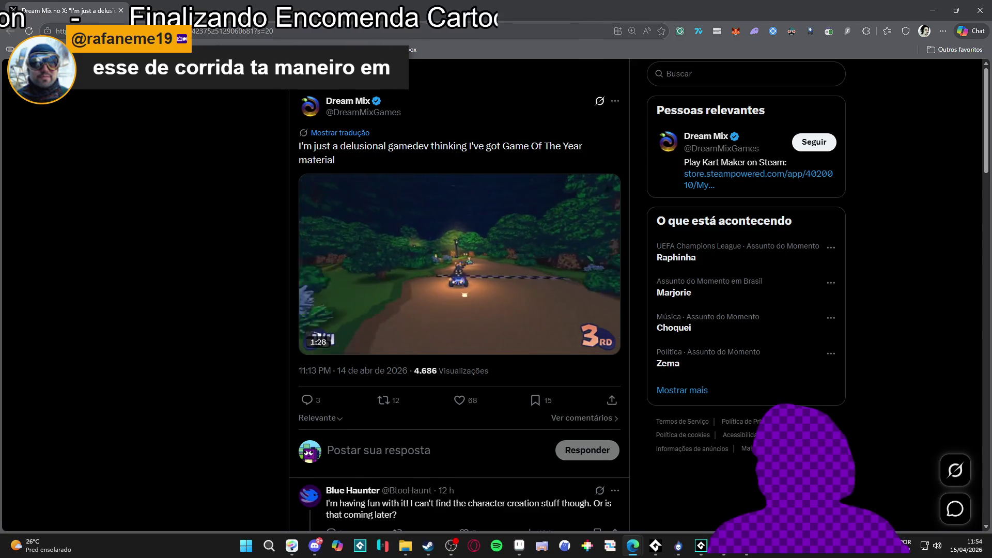
Open the kart developer's profile from the post and show its Mídia tab.
scroll(283, 373, "down", 8)
scroll(287, 351, "down", 2)
scroll(285, 342, "up", 10)
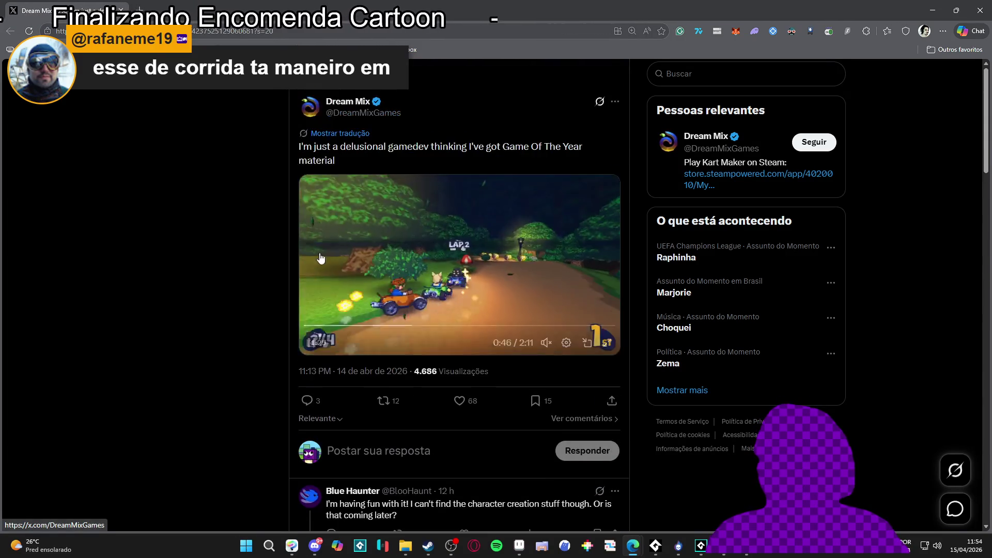
left_click(367, 104)
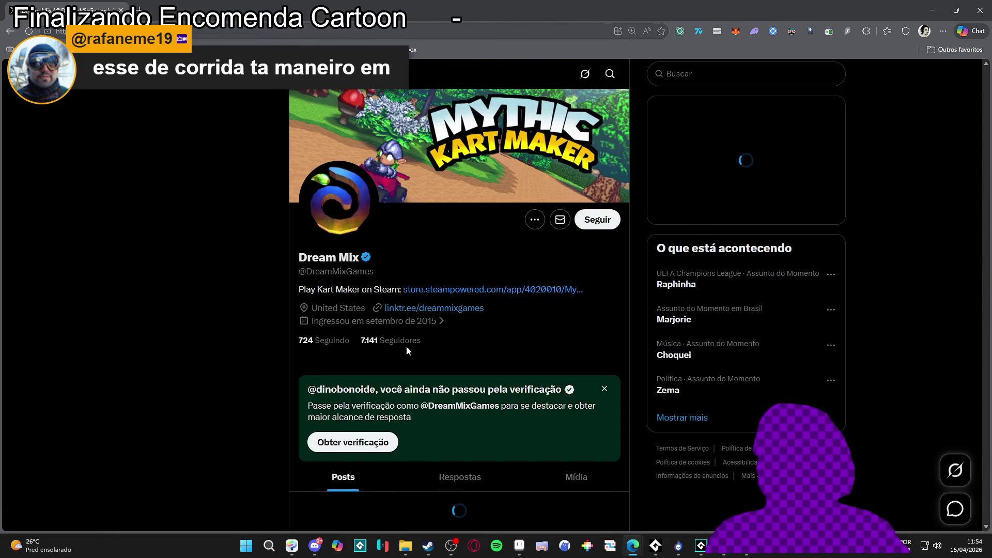
scroll(396, 356, "down", 1)
left_click(591, 387)
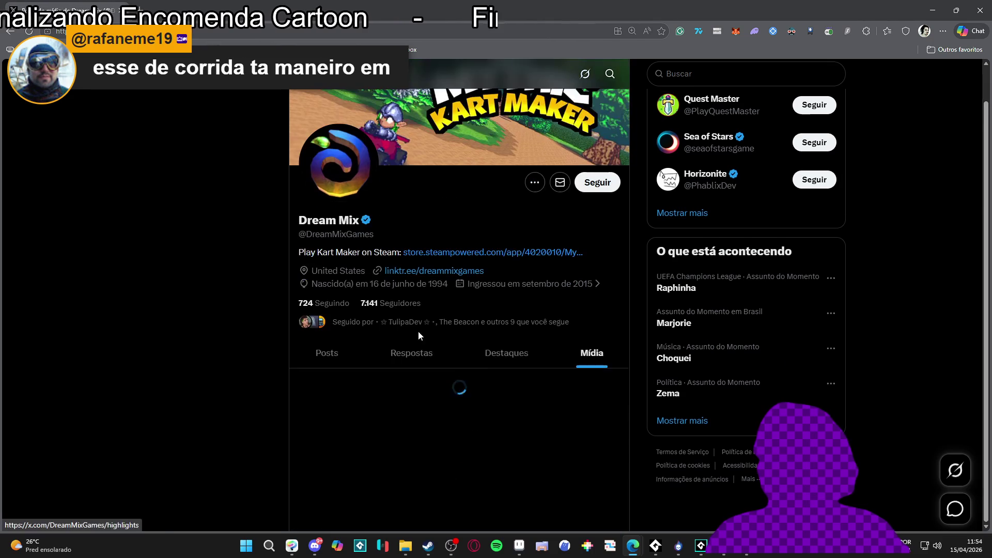
Scroll far down through the grid of Mythic Kart Maker clips and artwork.
scroll(442, 338, "down", 5)
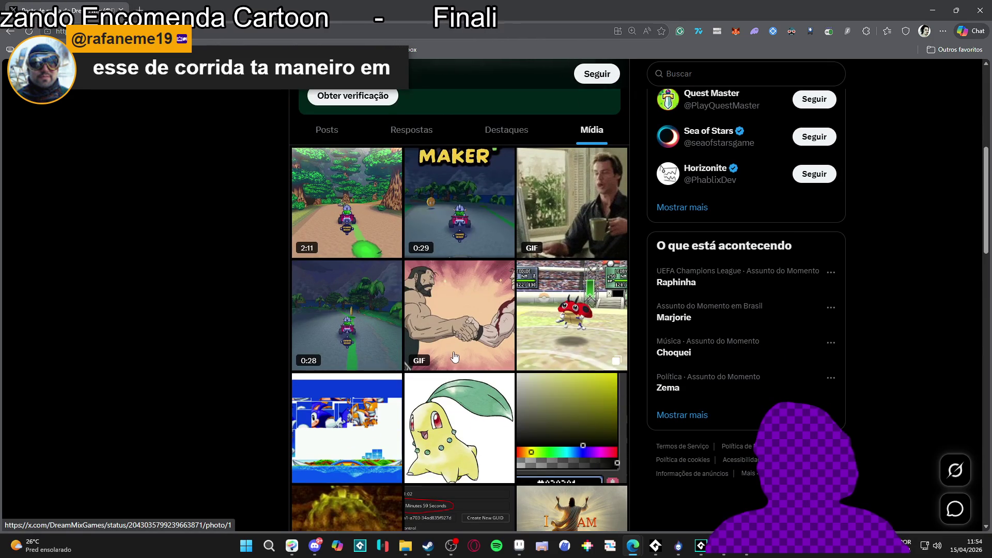
scroll(454, 357, "down", 4)
scroll(454, 352, "down", 4)
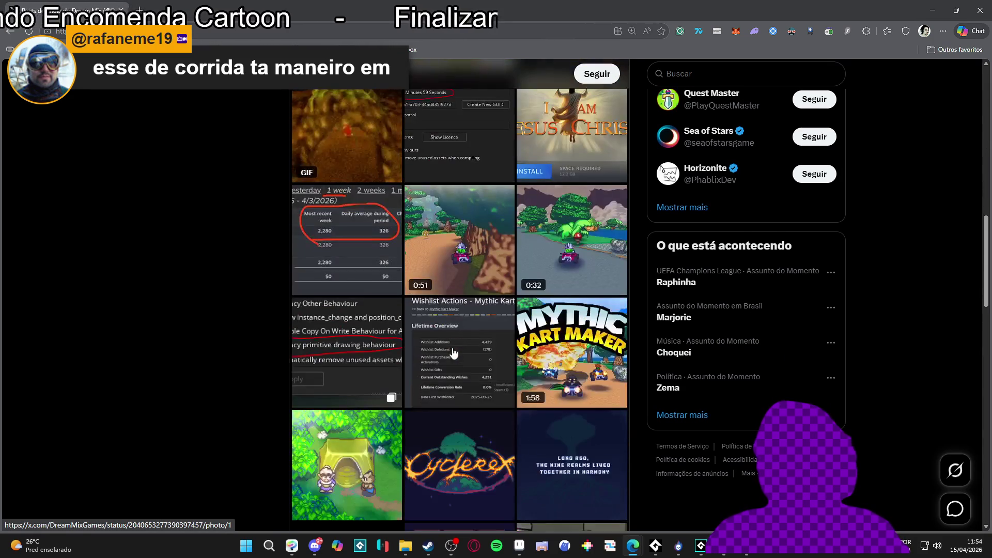
scroll(453, 353, "down", 3)
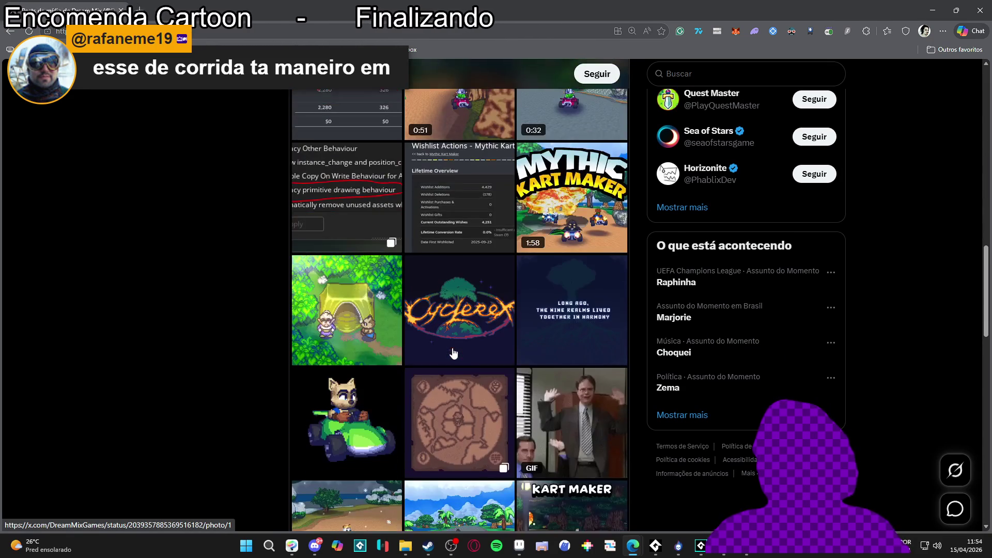
scroll(454, 353, "down", 2)
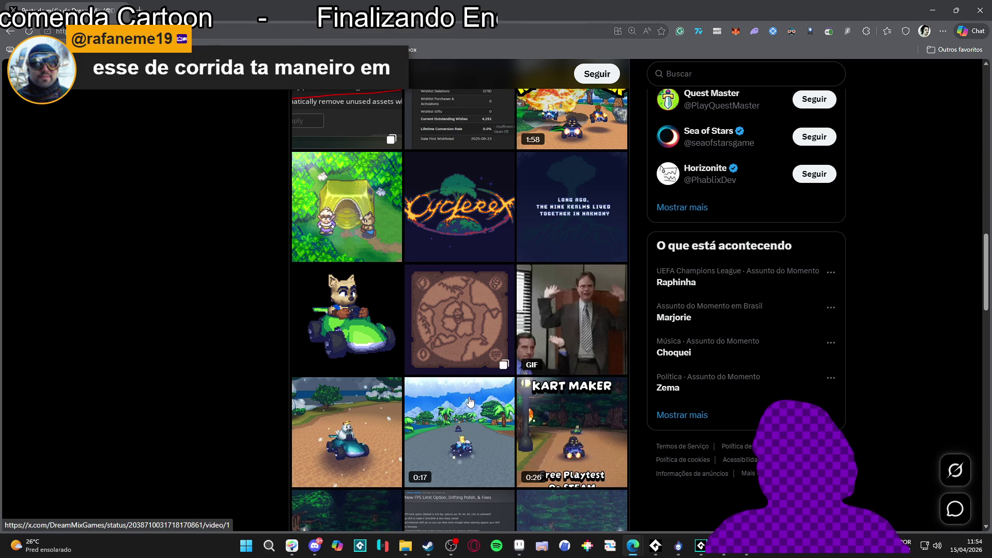
scroll(470, 401, "down", 1)
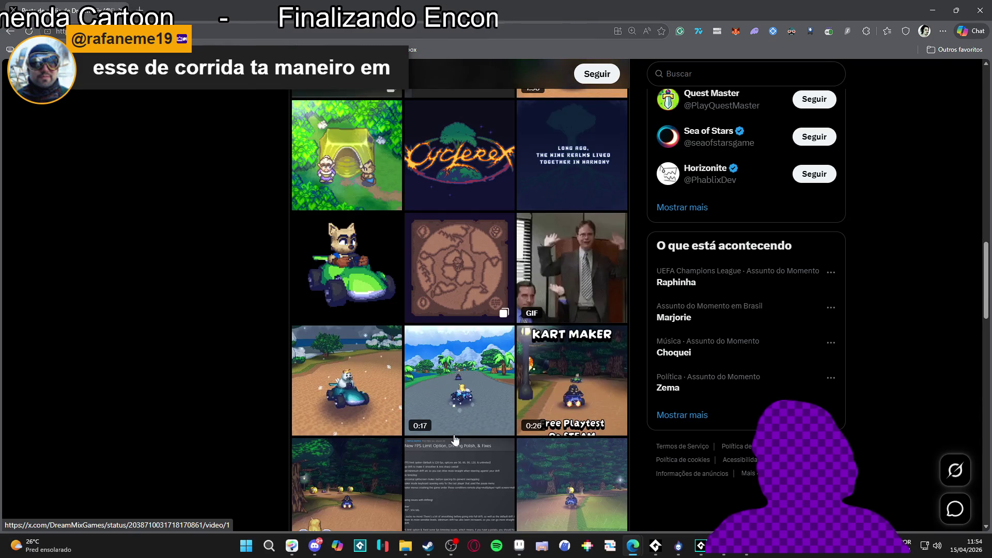
scroll(456, 437, "down", 8)
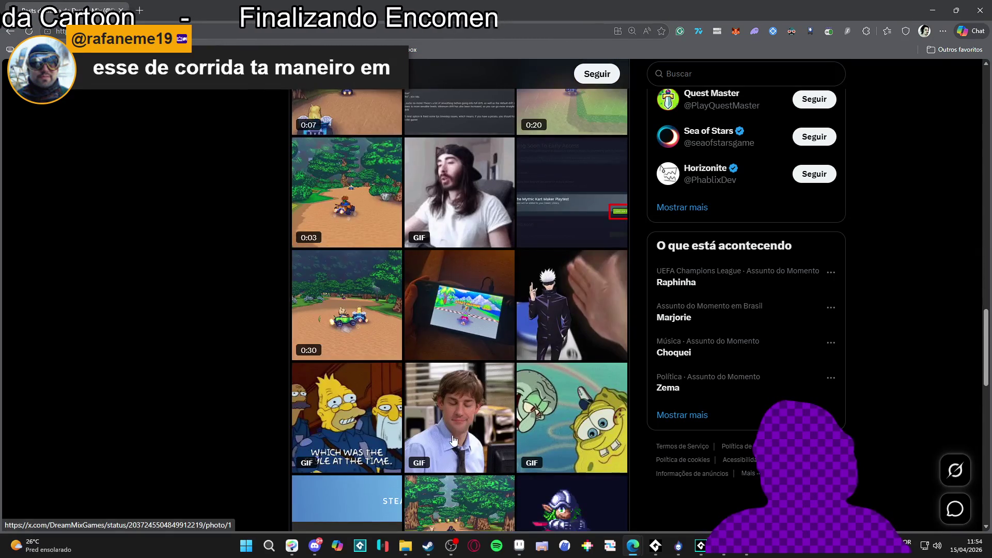
scroll(451, 436, "down", 4)
scroll(449, 431, "down", 4)
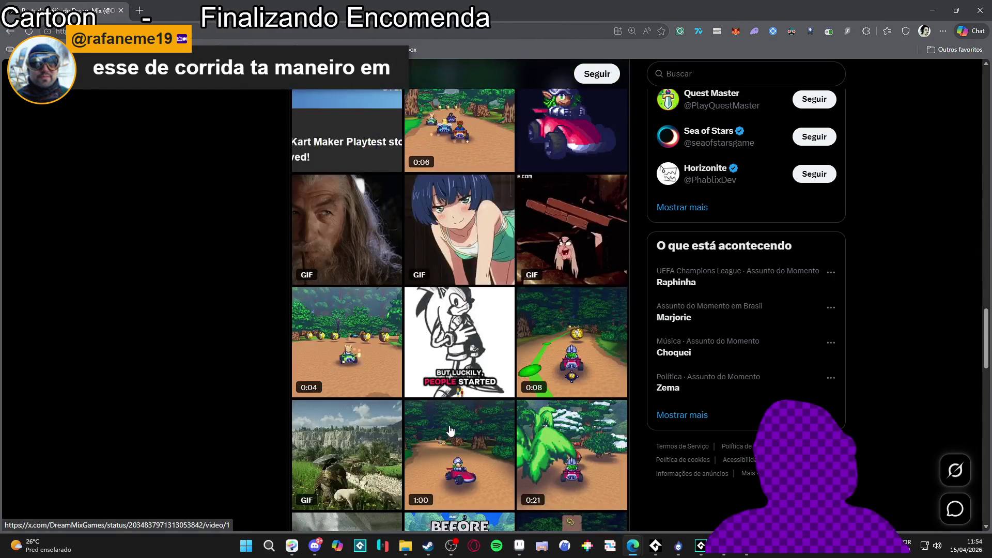
scroll(448, 428, "down", 1)
scroll(448, 429, "down", 4)
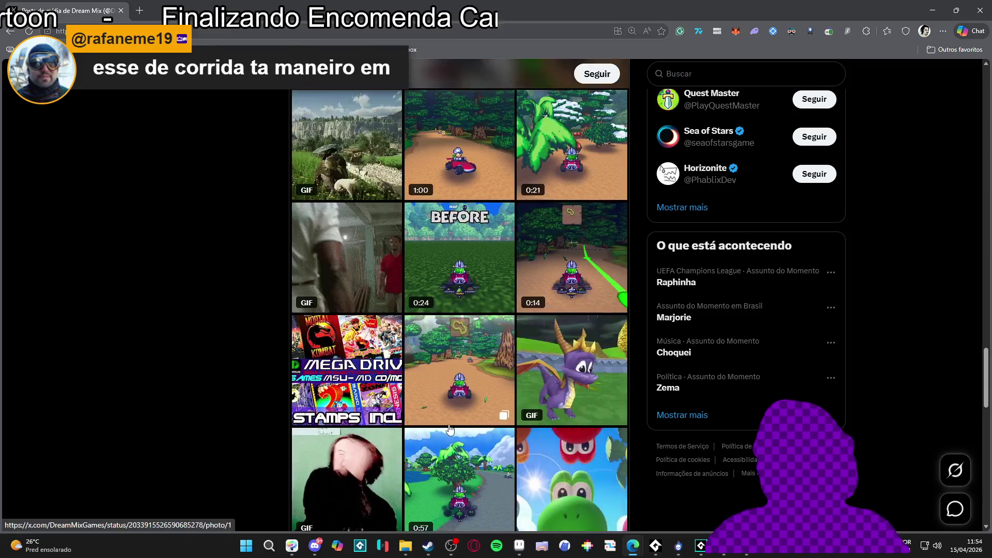
scroll(449, 429, "down", 10)
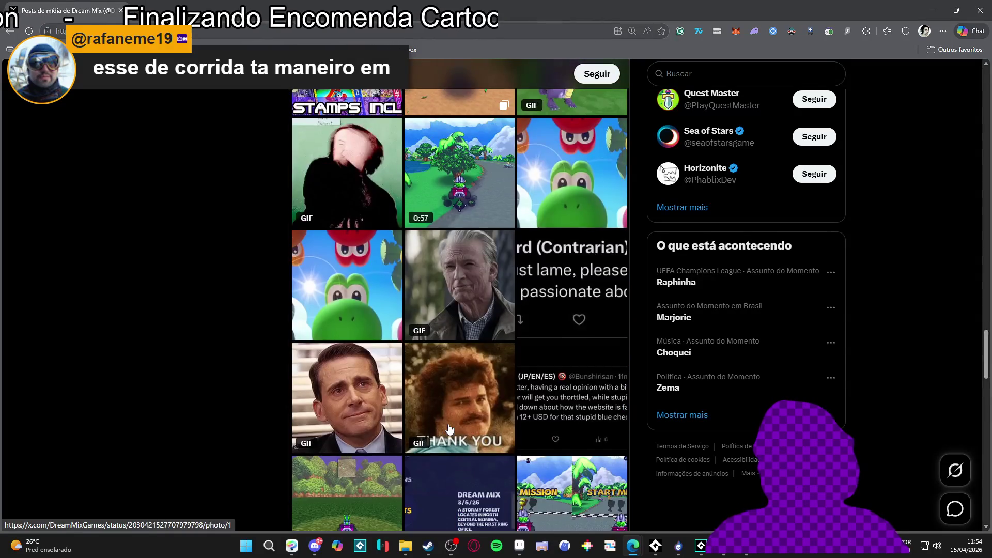
scroll(449, 428, "down", 2)
scroll(448, 429, "down", 4)
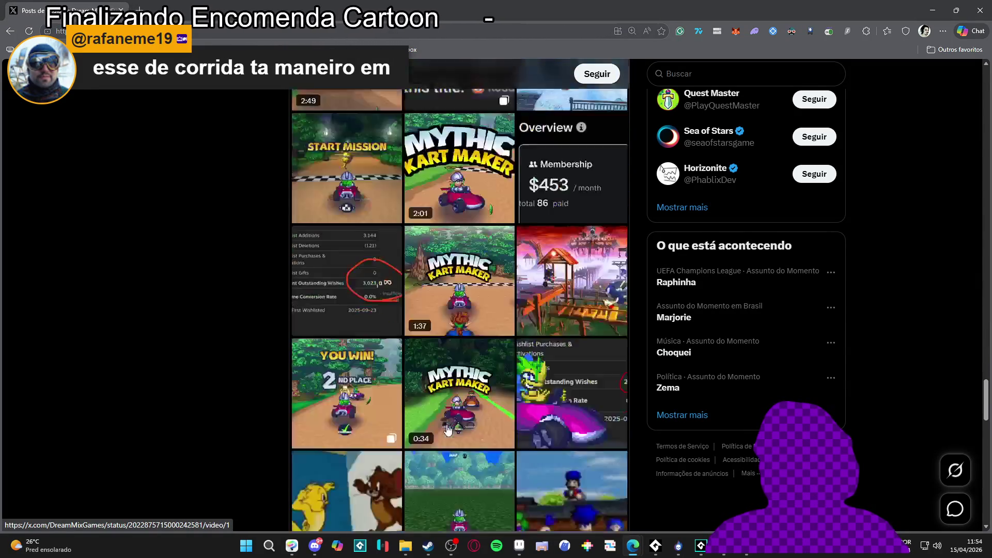
scroll(448, 429, "down", 12)
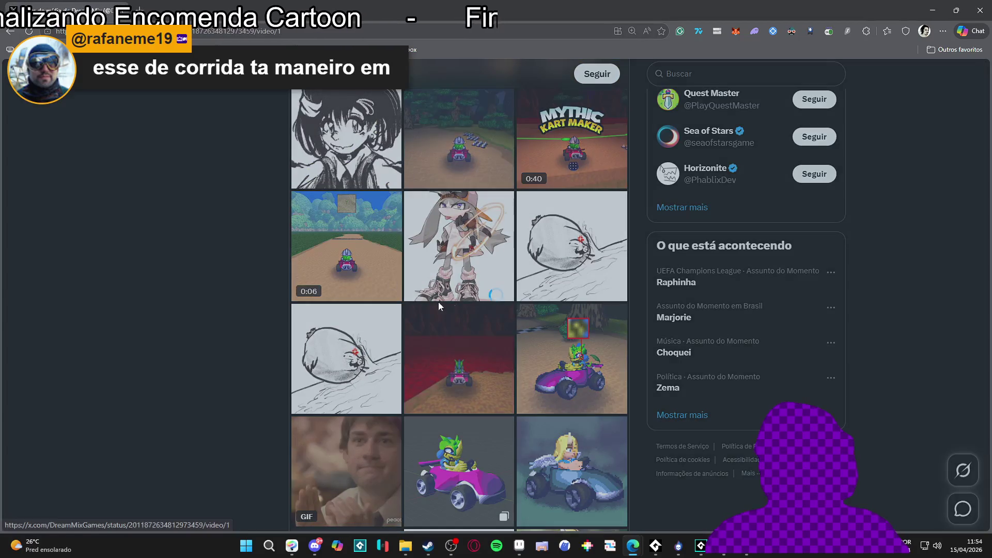
View the 0:06 kart video and two code screenshots full-size, closing each.
left_click(365, 257)
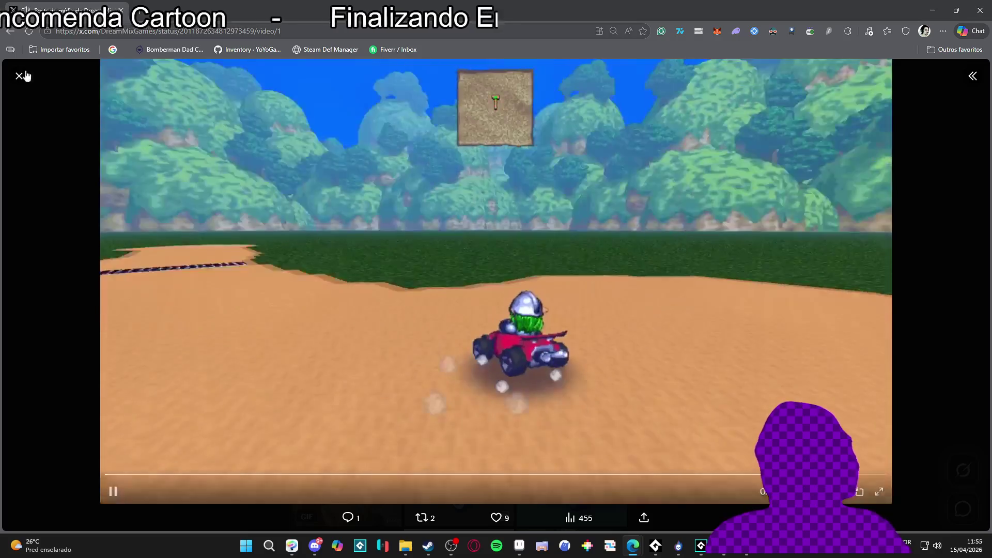
left_click(20, 75)
scroll(209, 277, "down", 8)
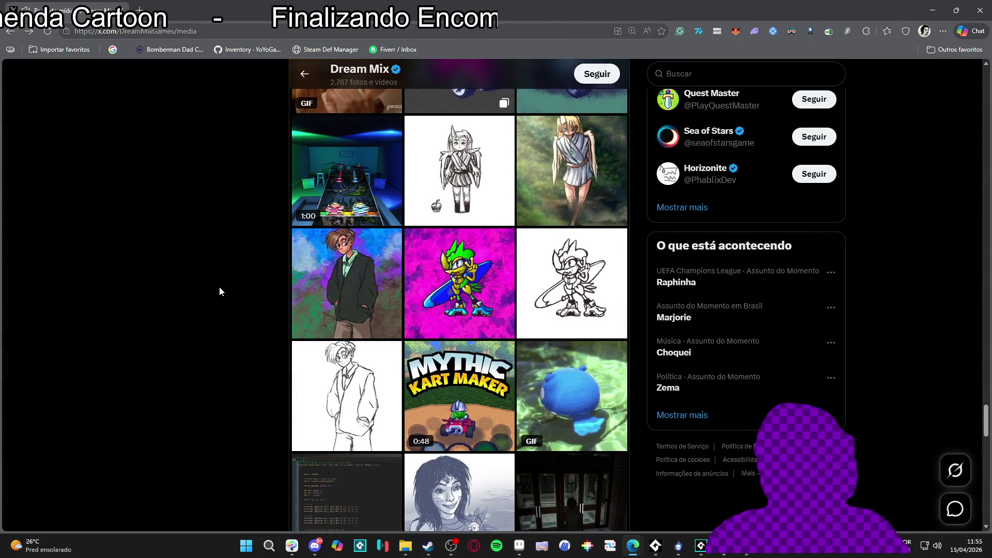
scroll(220, 289, "down", 5)
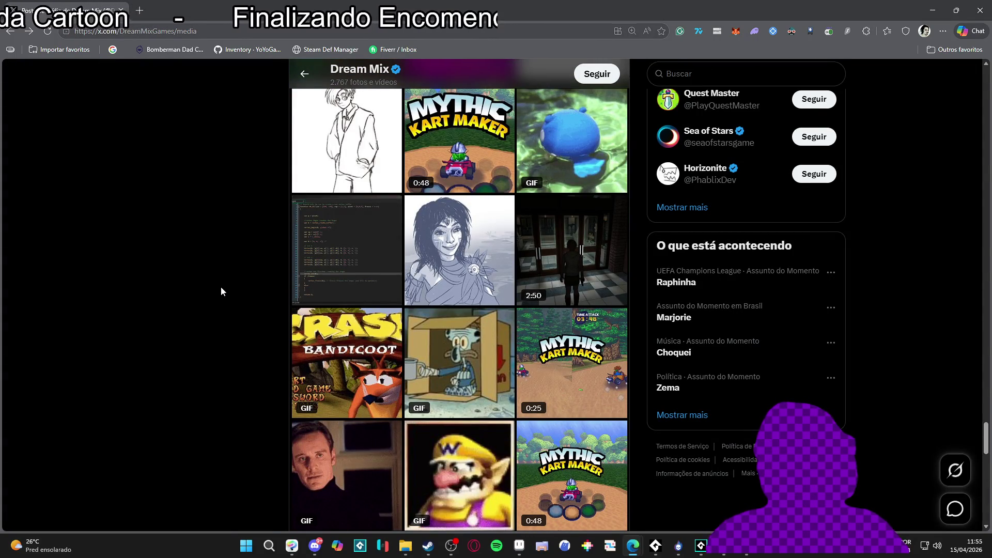
left_click(331, 279)
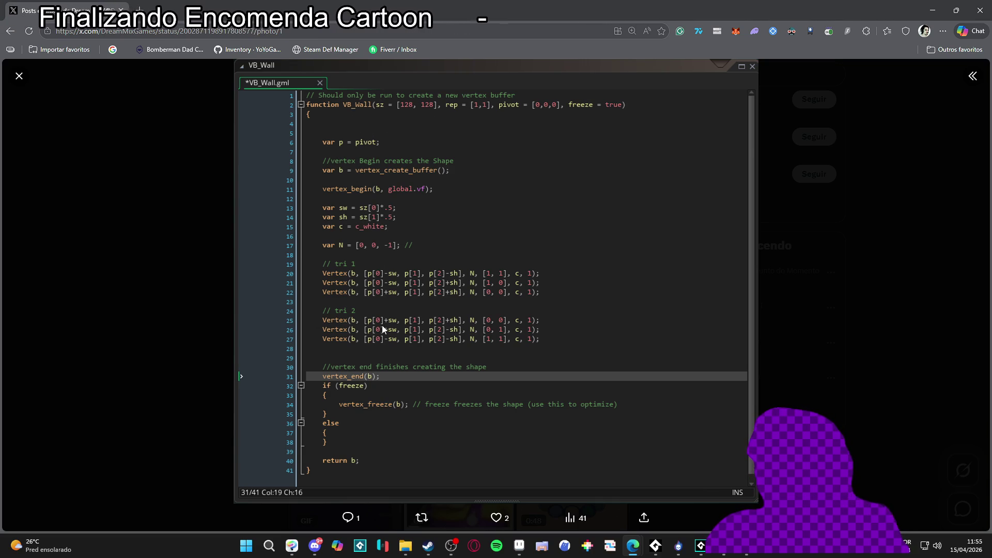
left_click(21, 74)
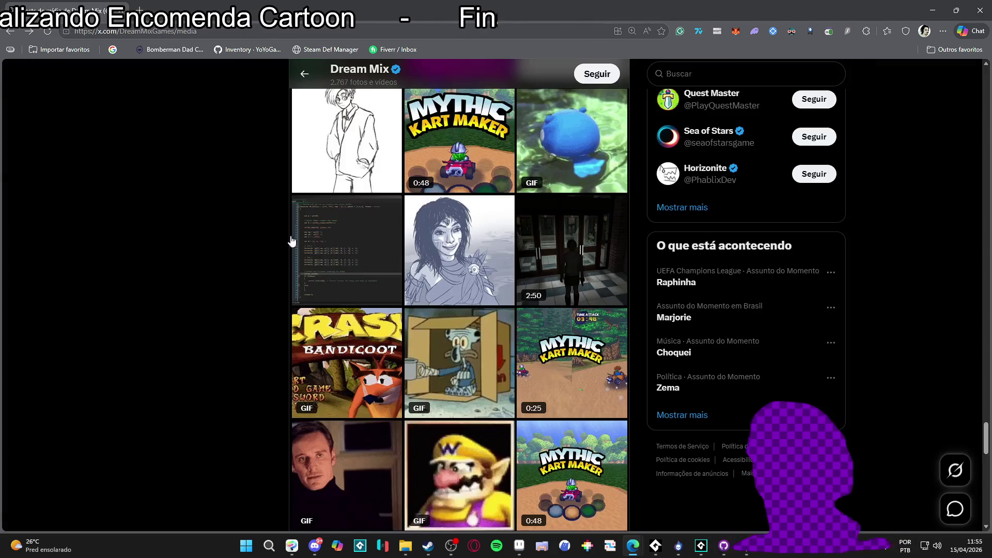
scroll(174, 229, "down", 4)
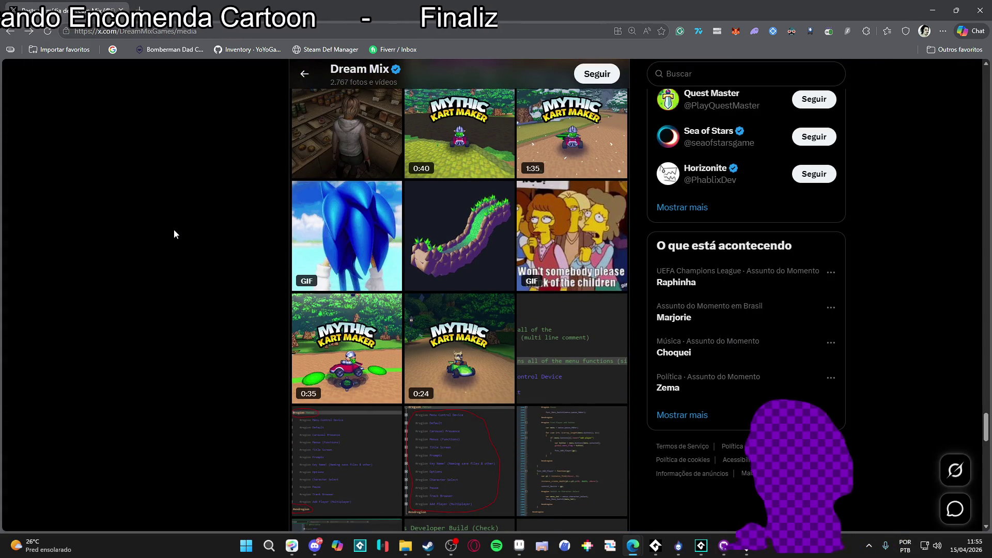
scroll(174, 229, "down", 5)
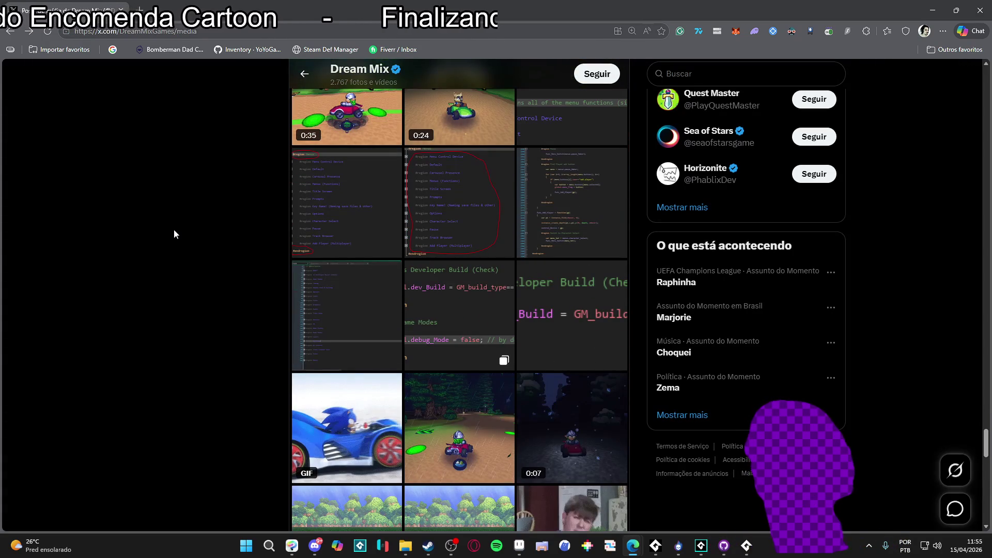
left_click(495, 209)
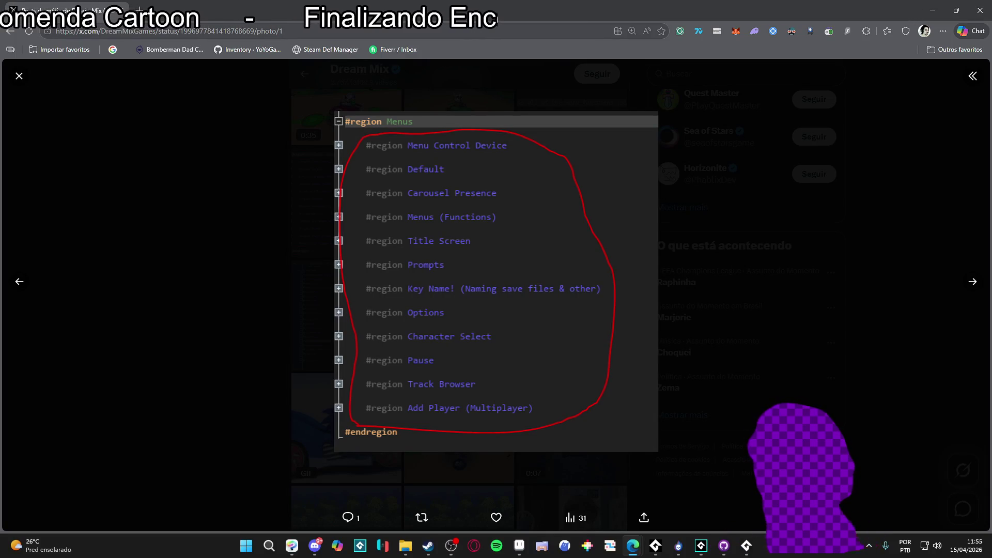
left_click(18, 75)
Play and replay the 0:16 Mythic Kart video, then return to SpriteMancer.
scroll(237, 209, "down", 4)
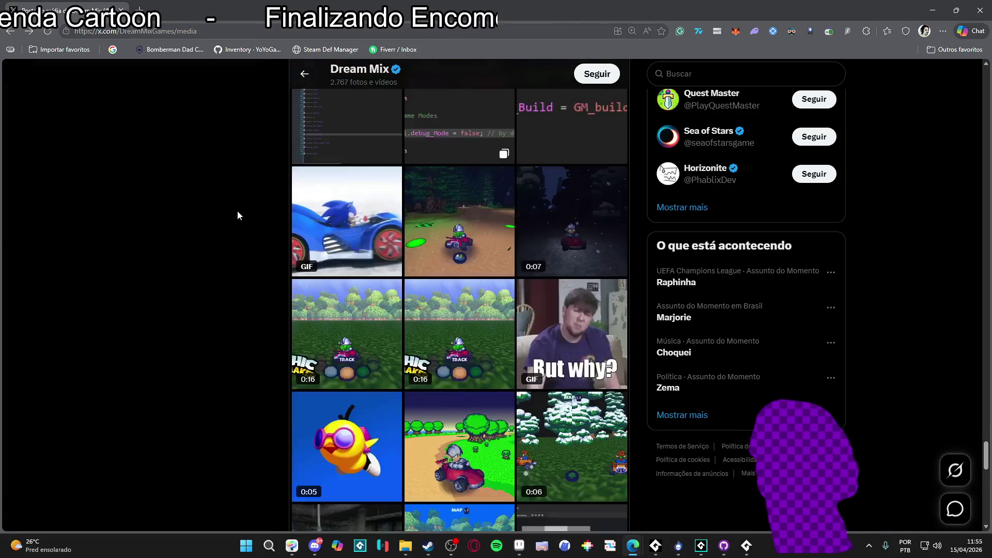
scroll(289, 252, "down", 3)
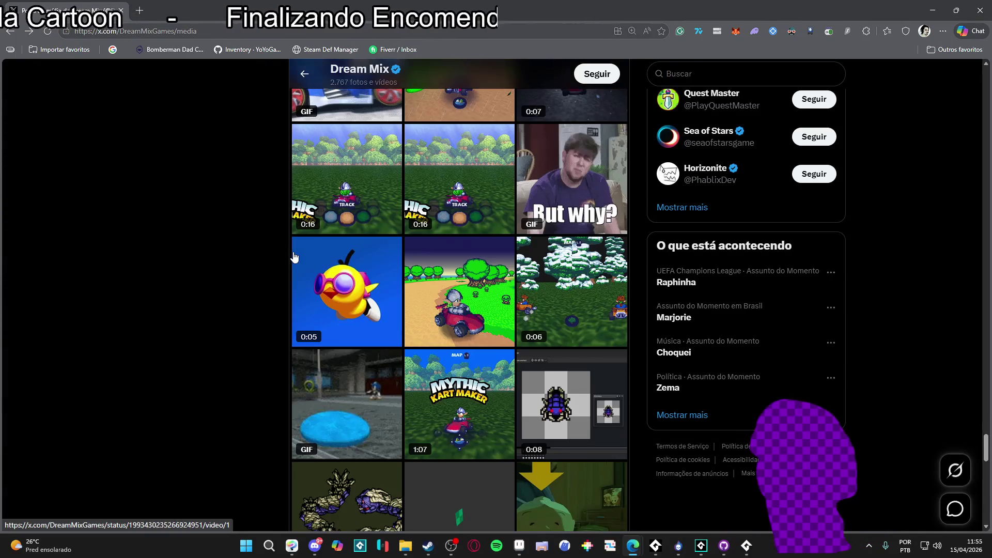
left_click(363, 196)
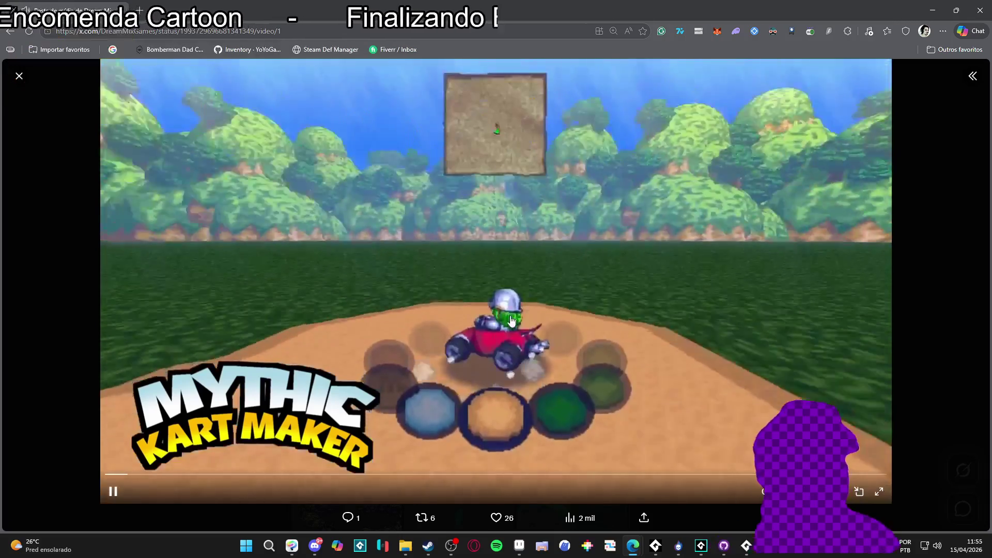
left_click(508, 356)
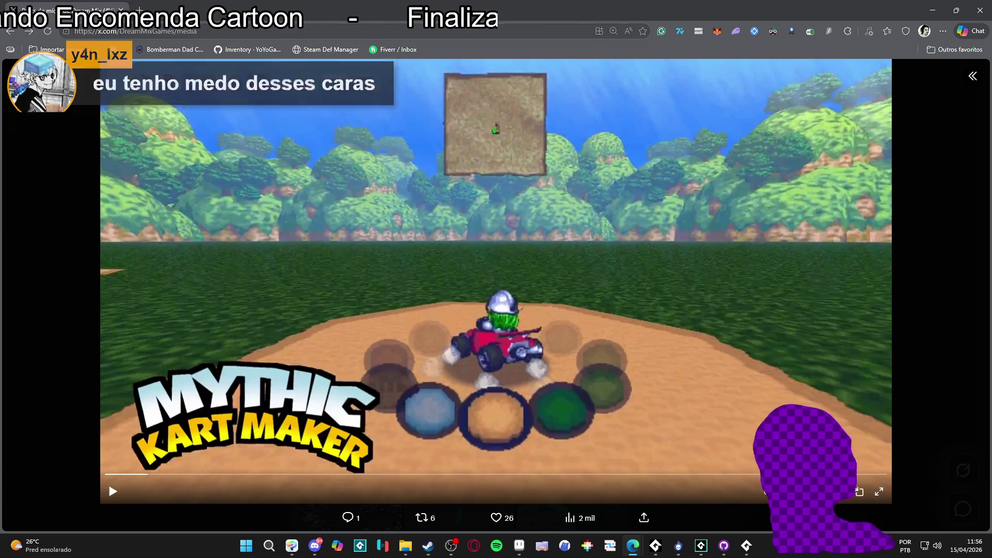
key("Escape")
scroll(222, 306, "down", 5)
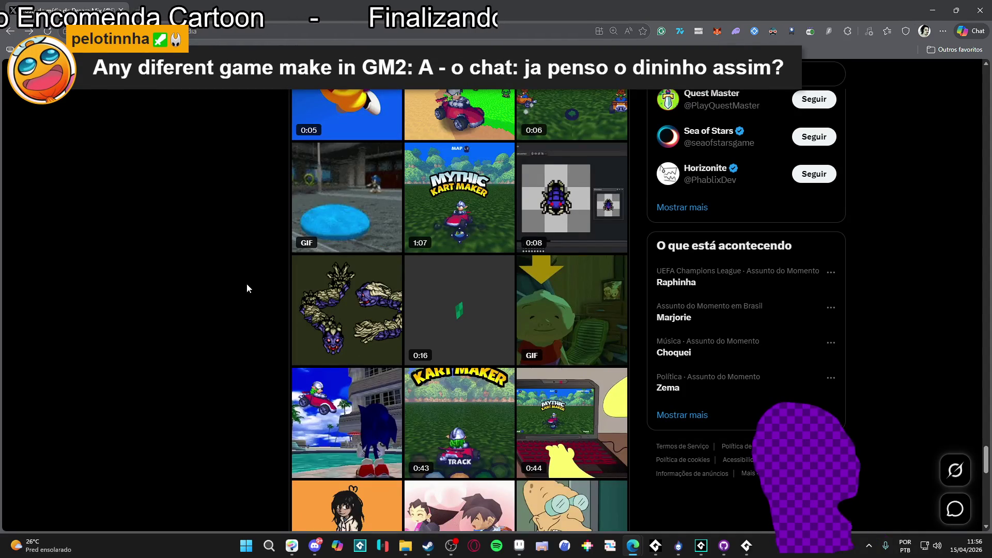
key("alt+Tab")
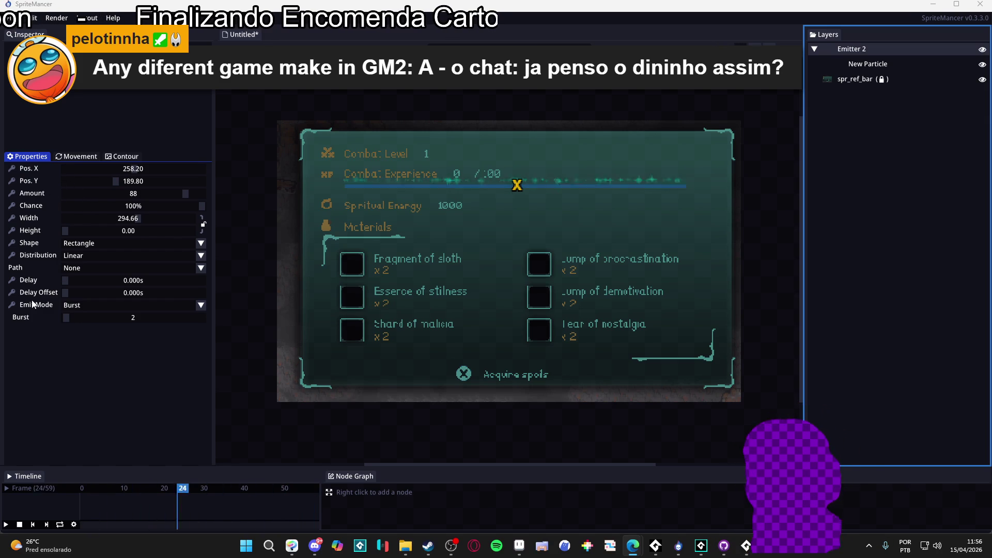
Bring up File Explorer at the Imagens pictures folder.
mouse_move(405, 546)
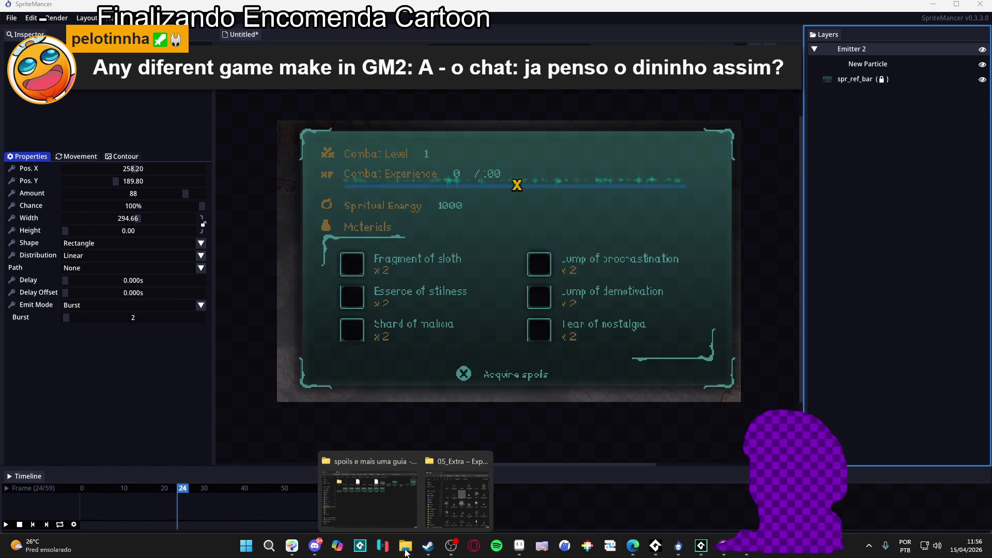
left_click(352, 511)
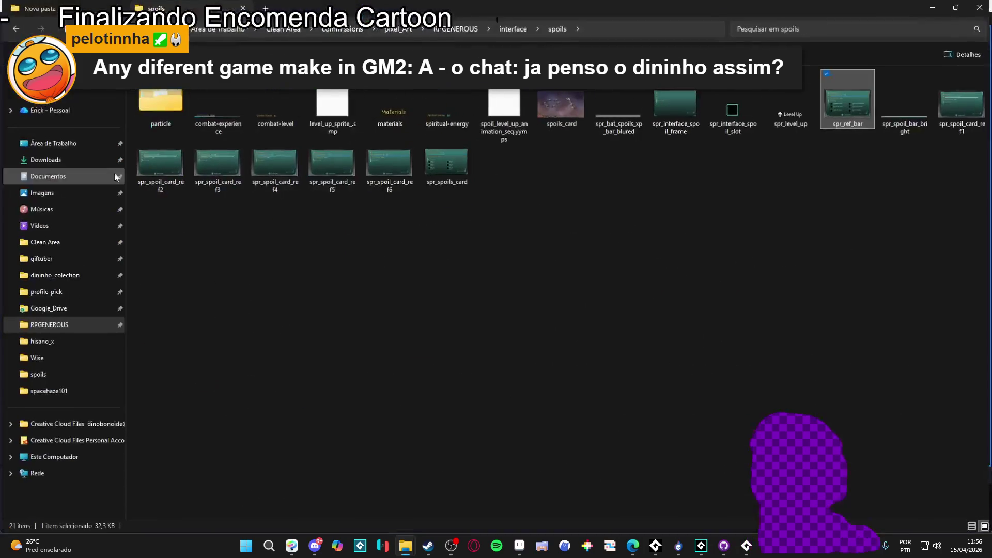
left_click(56, 194)
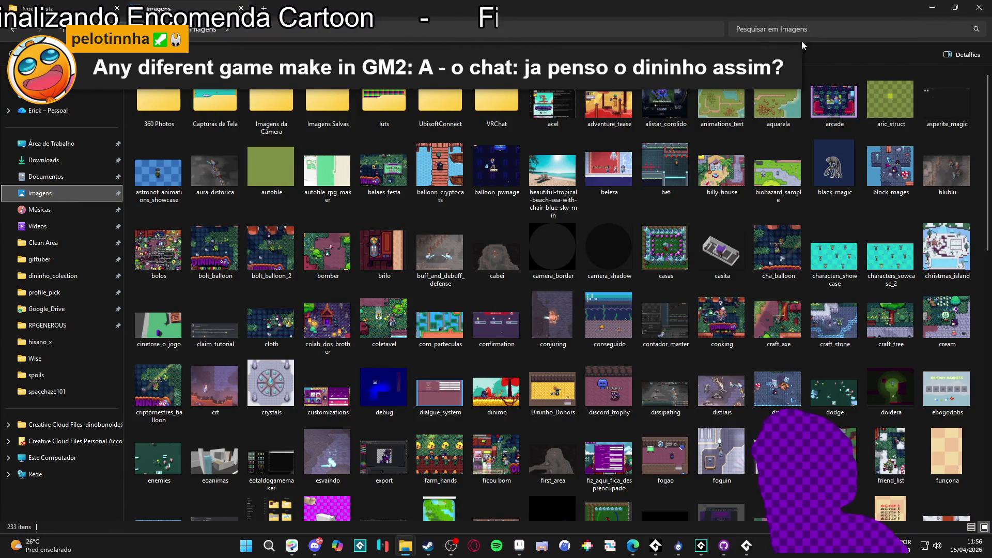
Search Imagens for 'cor', then open the mk_2 kart animation.
left_click(822, 23)
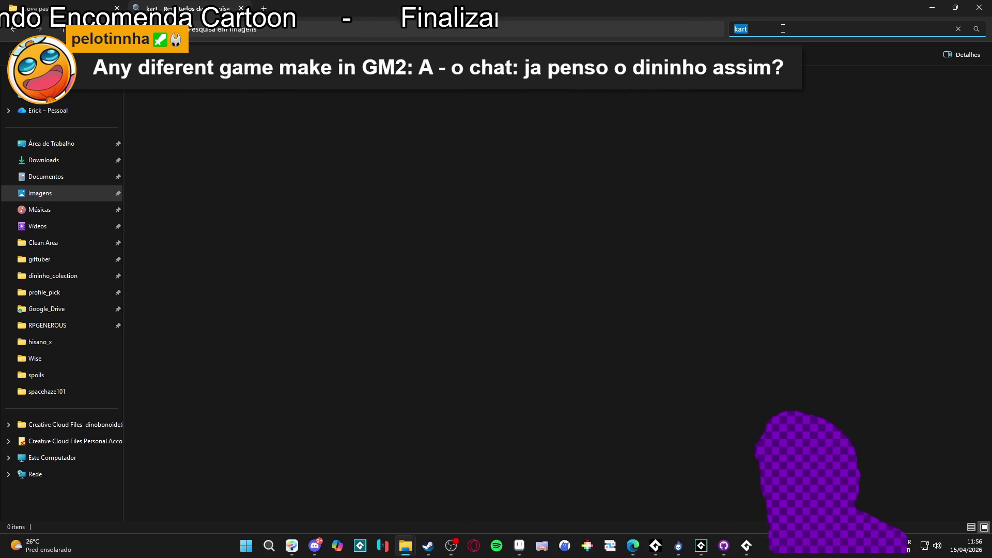
type("corr")
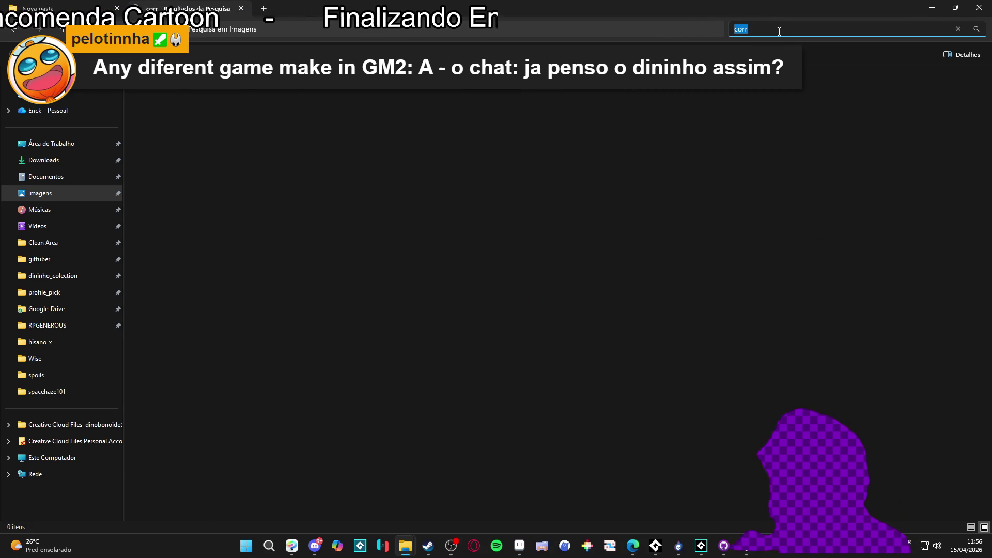
scroll(725, 185, "down", 10)
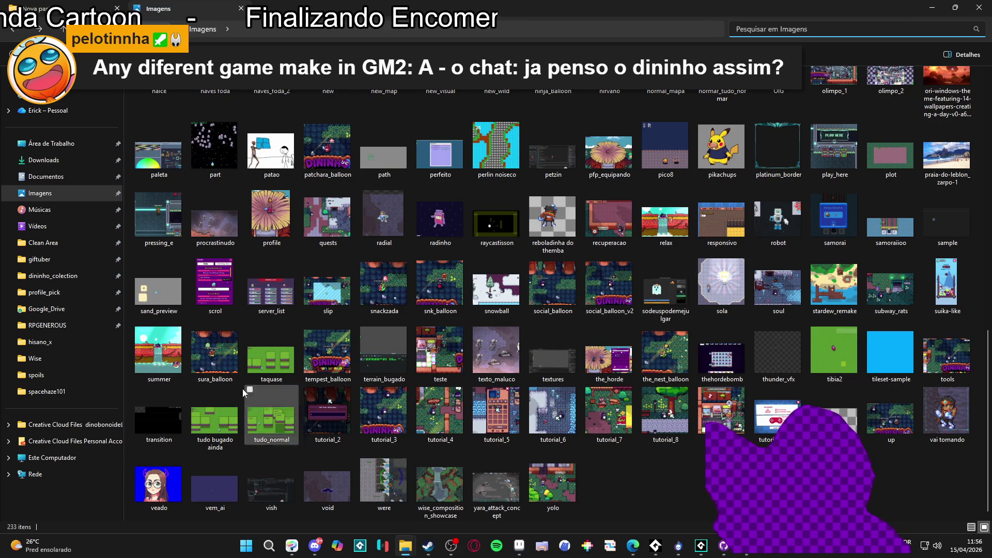
scroll(196, 351, "up", 3)
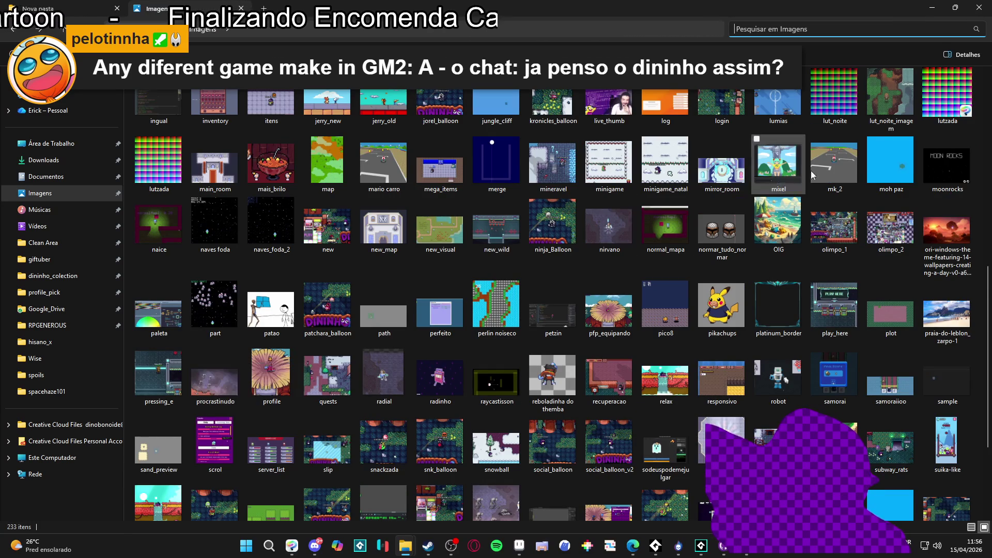
left_click(839, 166)
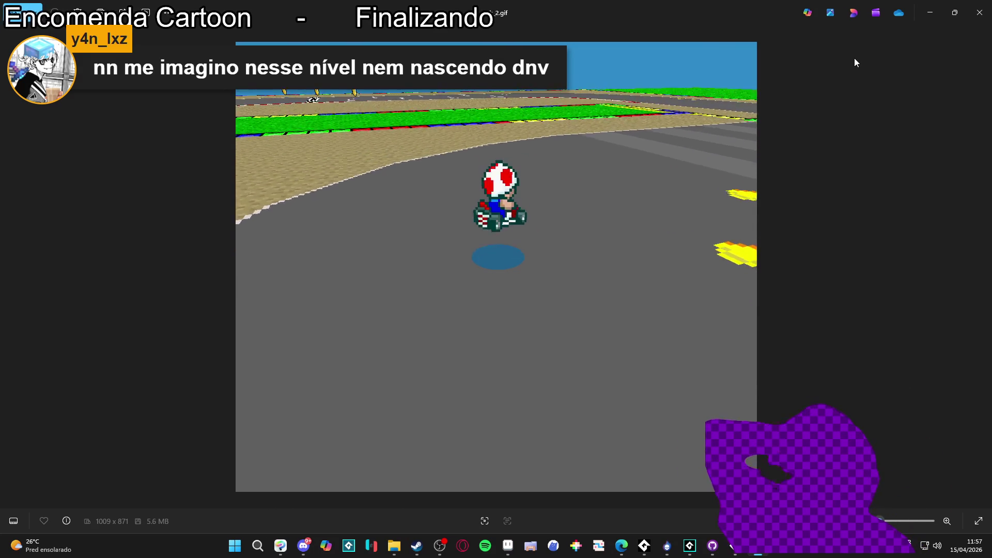
Close the mk_2 GIF in Photos and bring SpriteMancer back to the front.
left_click(979, 12)
left_click(978, 7)
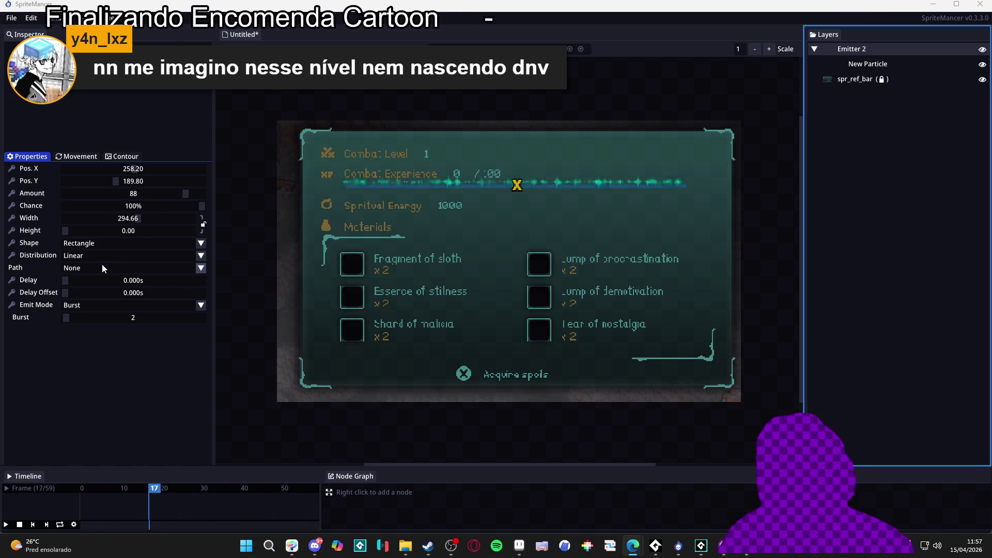
Move spr_ref_bar above Emitter 2 and briefly hide then show it.
left_click(872, 77)
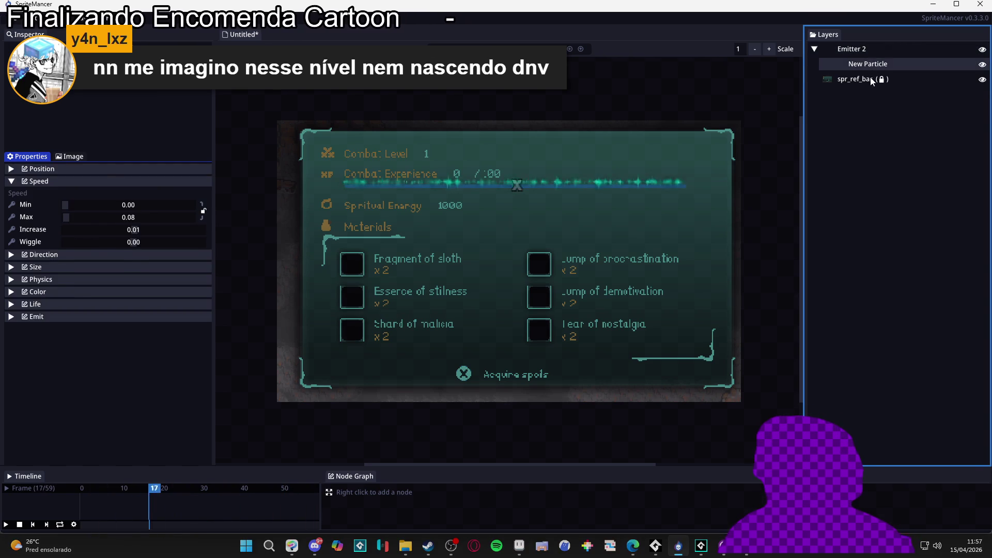
mouse_move(872, 77)
left_mouse_down()
mouse_move(868, 48)
mouse_move(876, 92)
mouse_move(860, 57)
mouse_move(810, 66)
left_mouse_up()
left_click(862, 63)
left_click(820, 61)
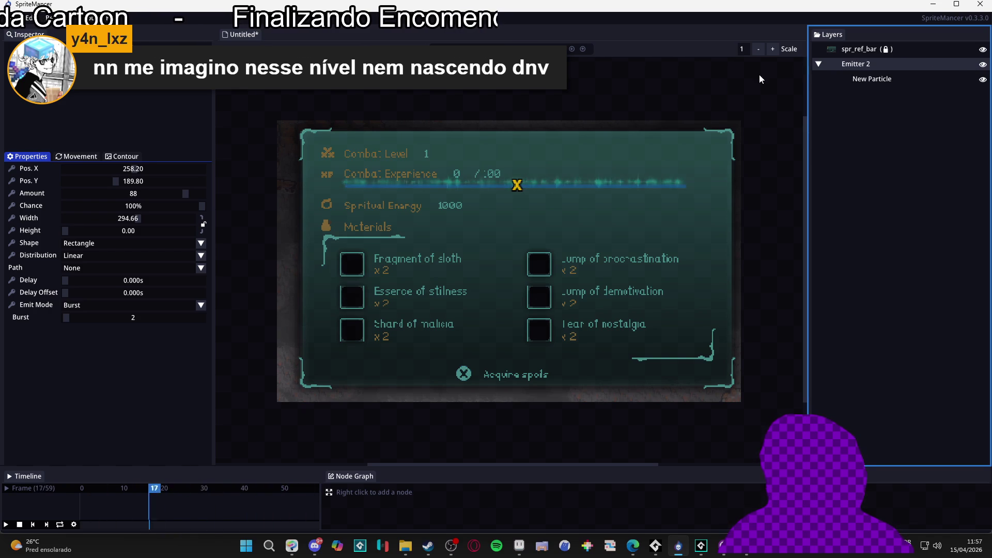
left_click(983, 51)
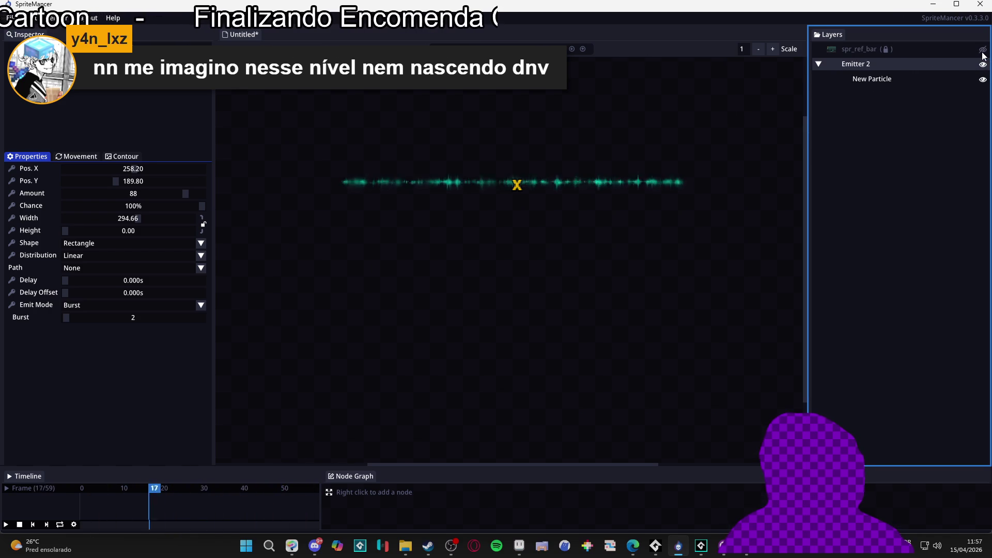
left_click(984, 51)
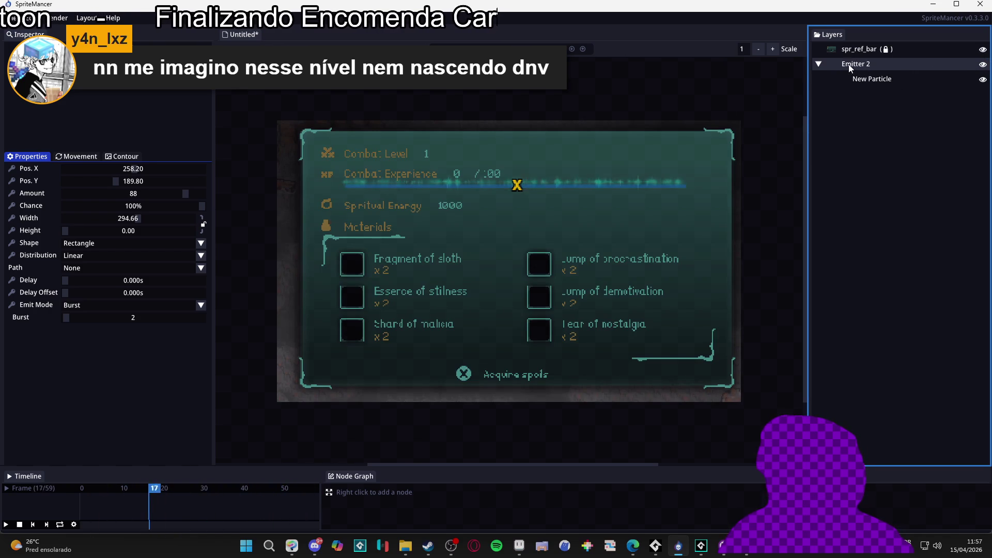
Unlock spr_ref_bar, collapse Emitter 2 and move it back above spr_ref_bar.
left_click(879, 52)
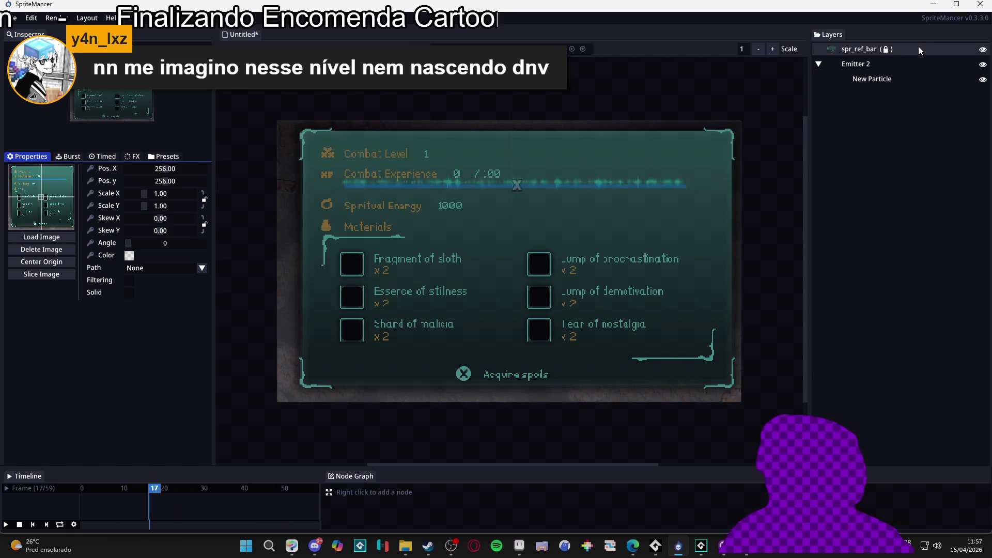
right_click(906, 52)
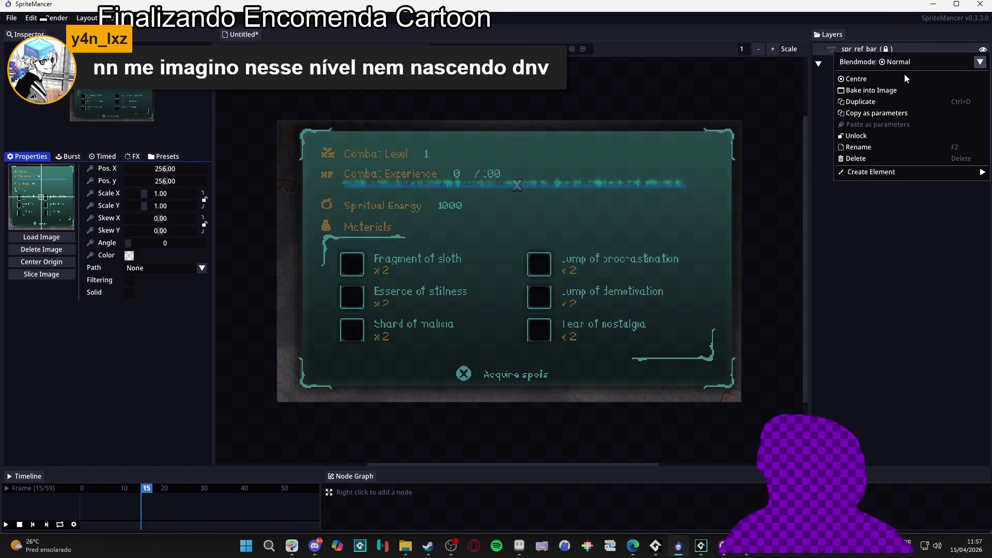
left_click(879, 135)
left_click(855, 66)
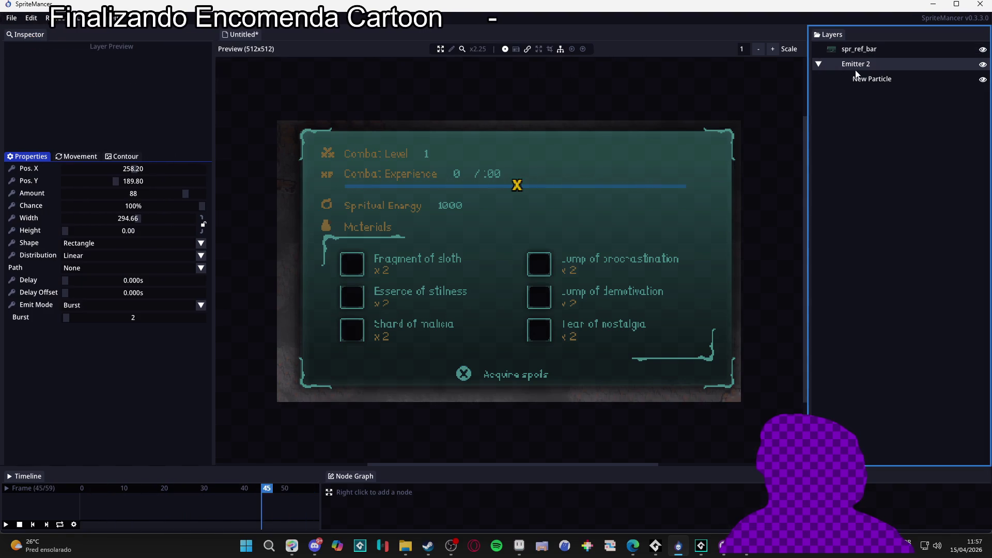
left_click(819, 64)
left_click_drag(863, 66, 867, 47)
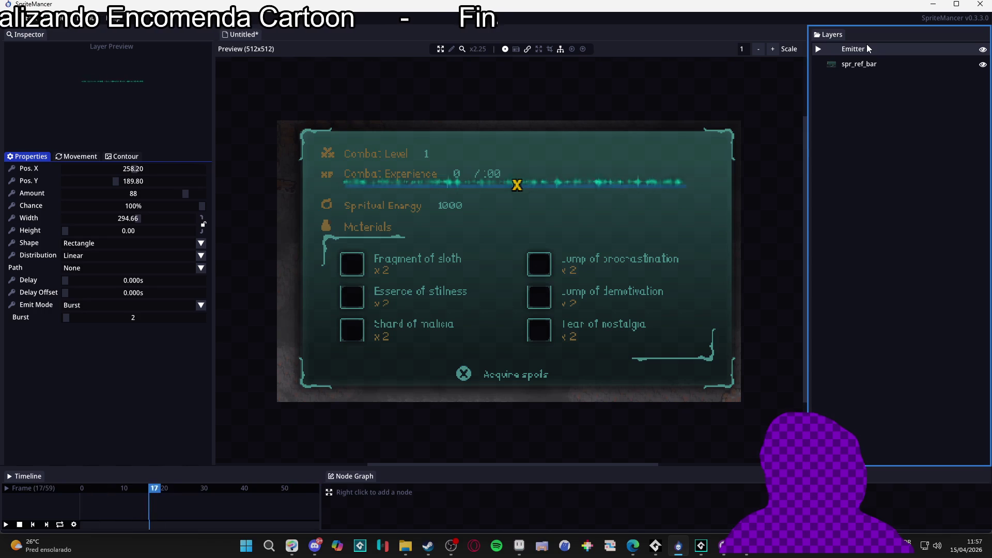
Lock the Emitter 2 layer and raise the emitter height to 12.54.
left_click(857, 64)
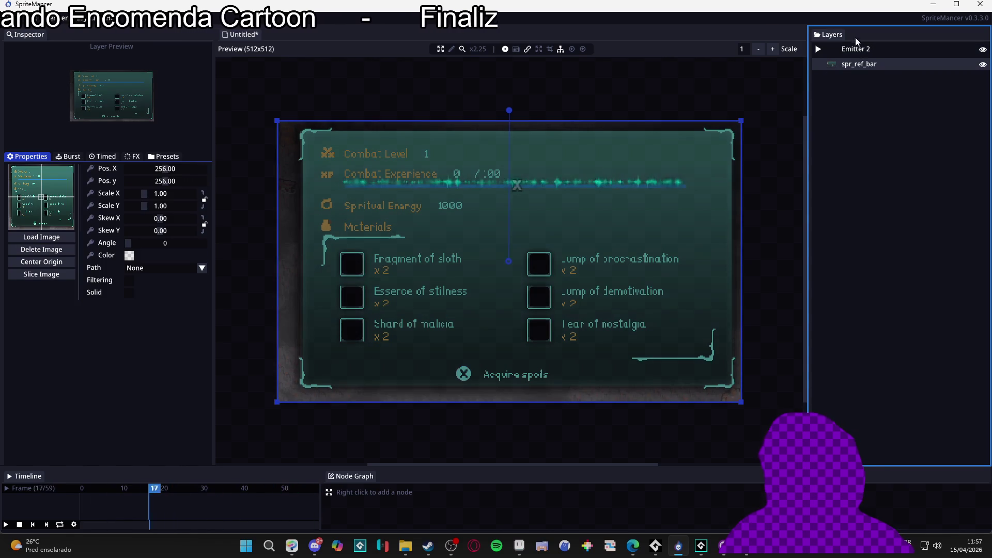
left_click(855, 49)
right_click(858, 52)
left_click(860, 164)
left_click(851, 64)
left_click(858, 50)
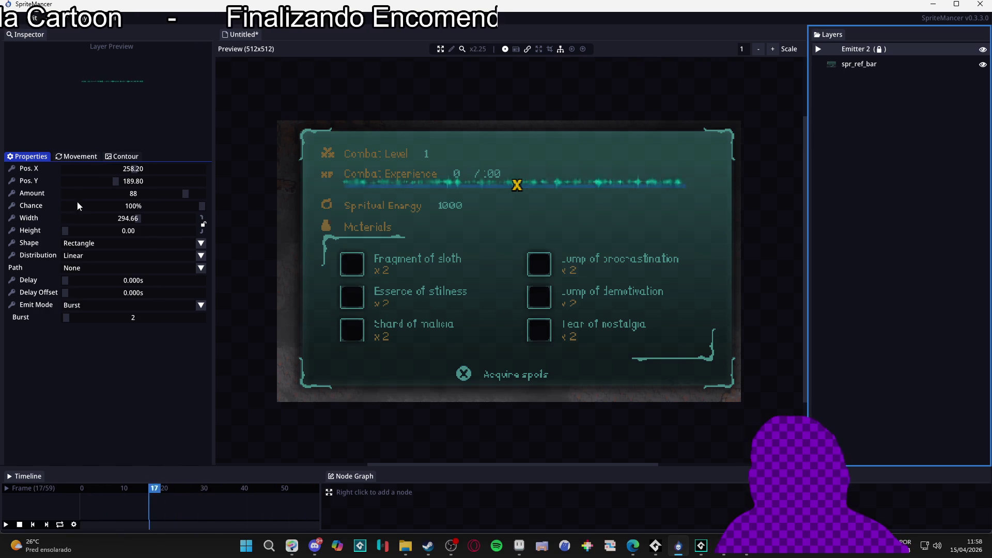
left_click_drag(66, 232, 73, 228)
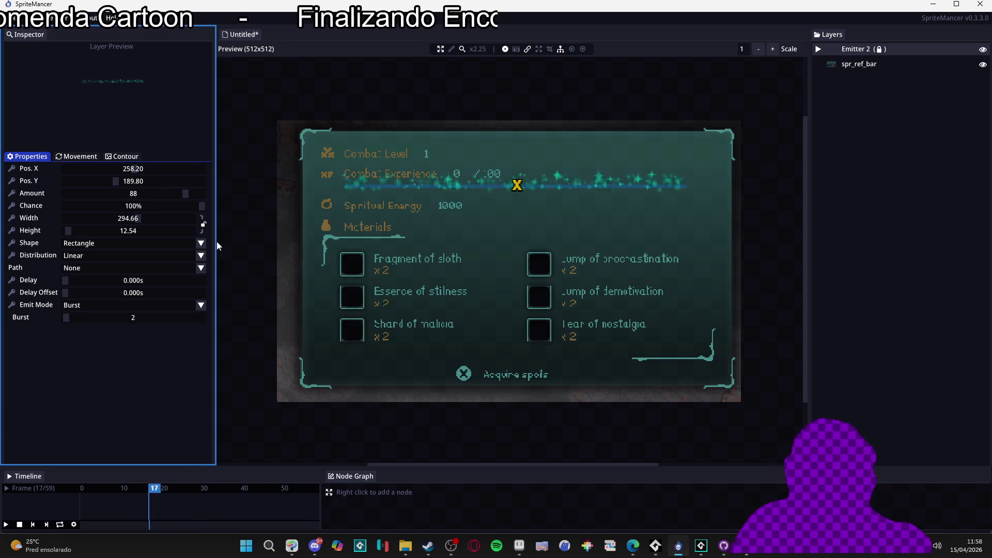
Hide the emitter position marker in the preview, then toggle spr_ref_bar's visibility off and back on.
left_click(600, 87)
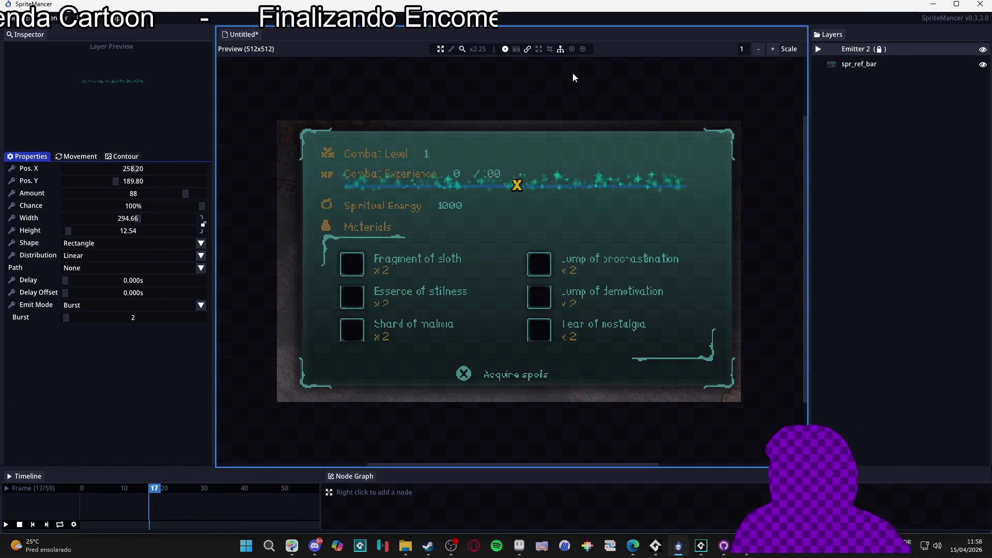
left_click(506, 50)
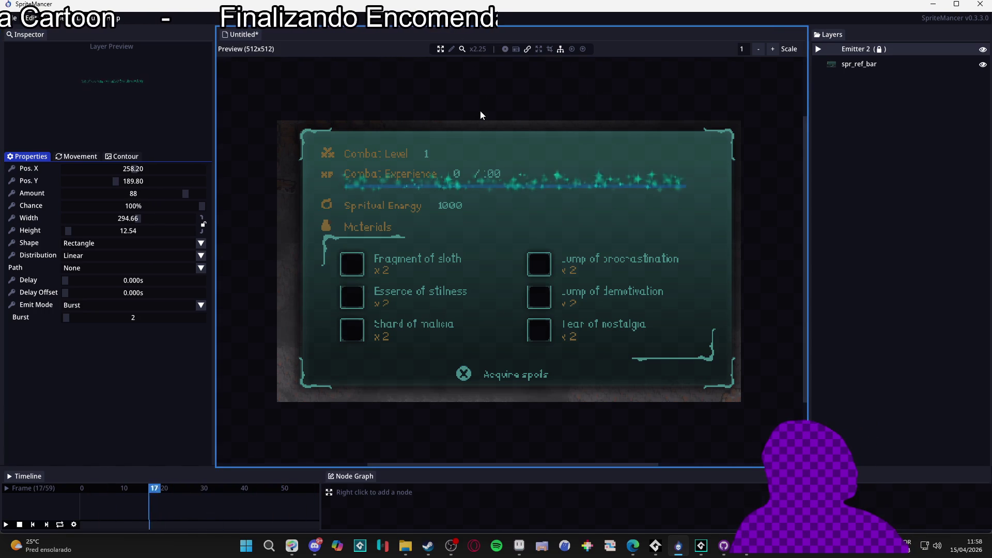
left_click(983, 65)
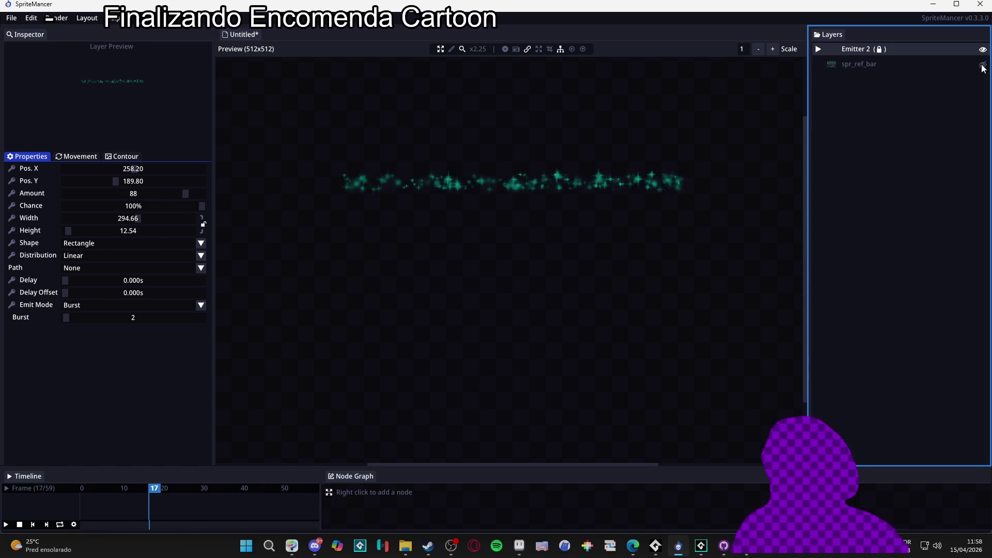
left_click(983, 65)
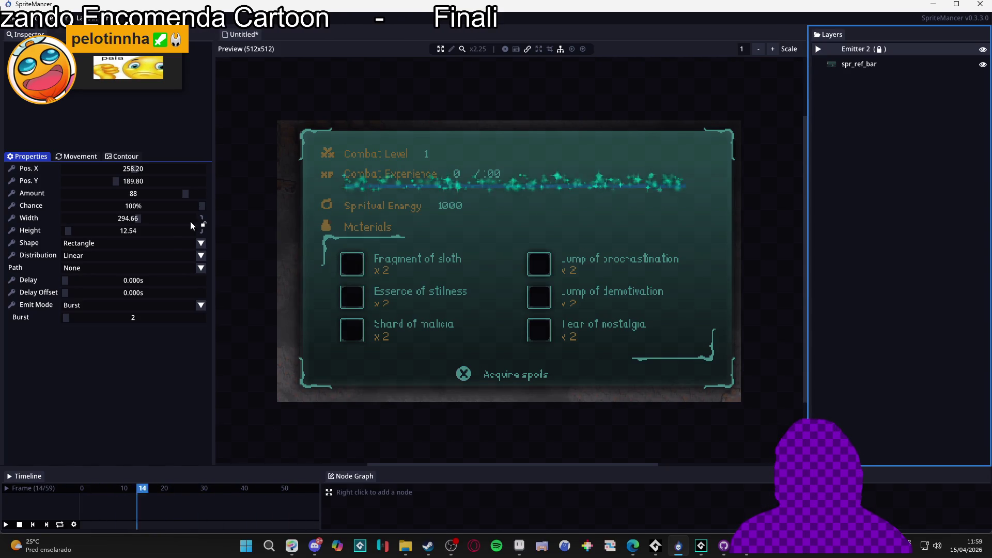
Set the particle distribution to Inv.Gaussian, trying Gaussian first.
left_click(120, 255)
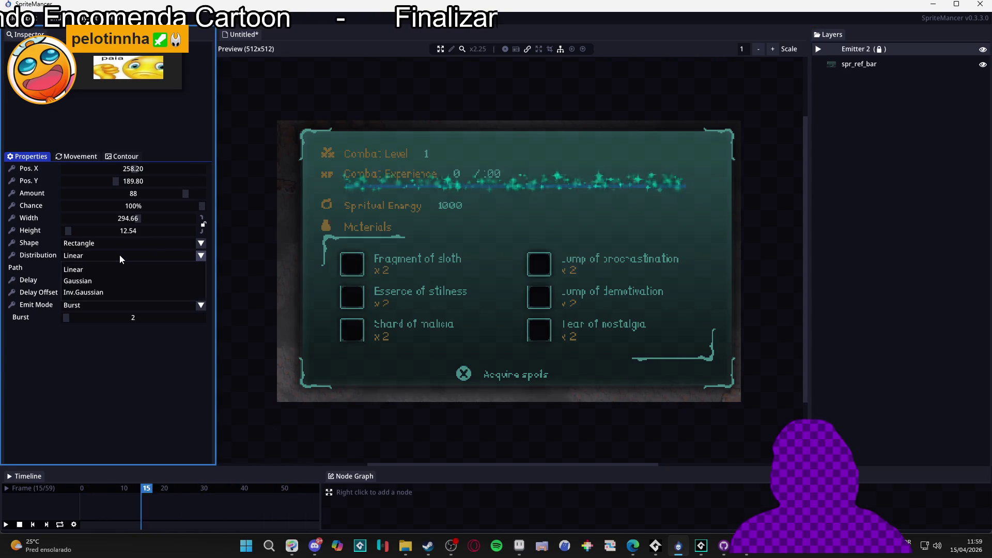
left_click(91, 281)
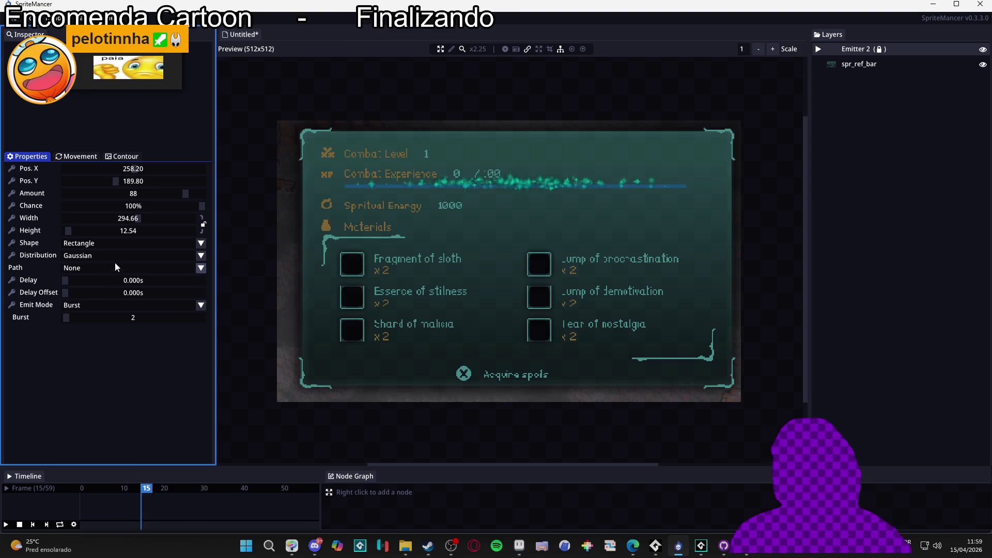
left_click(128, 257)
left_click(103, 294)
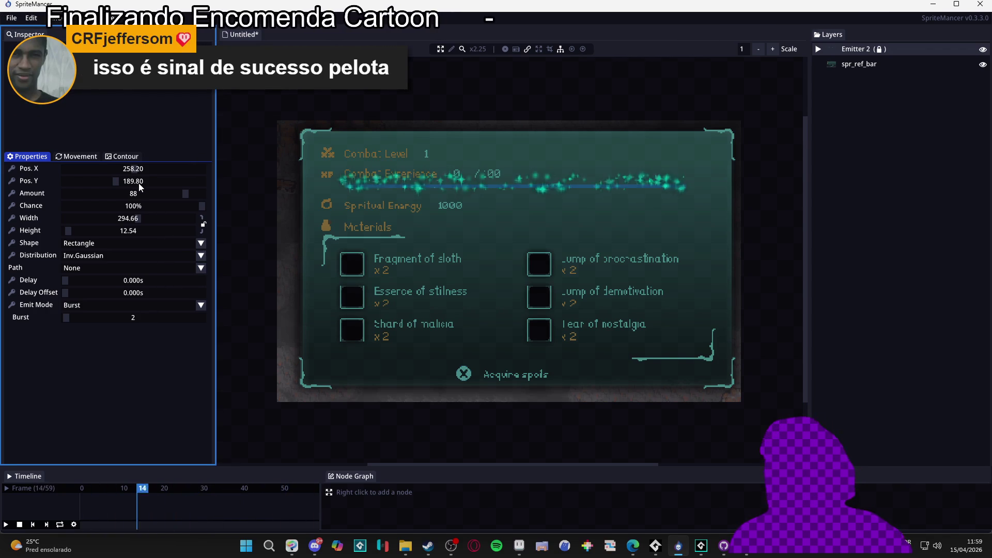
Hide the spr_ref_bar reference image in the Layers panel.
left_click(982, 64)
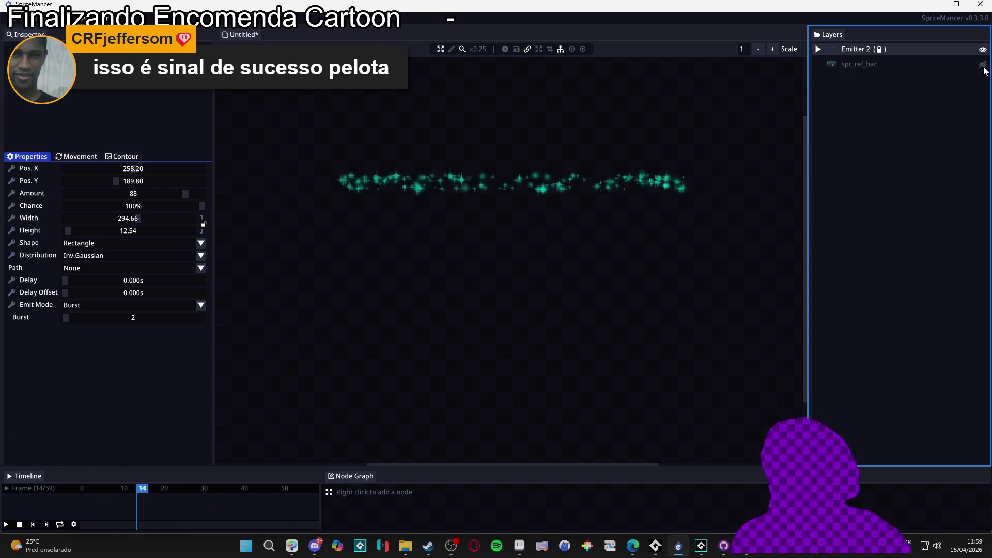
scroll(495, 176, "down", 2)
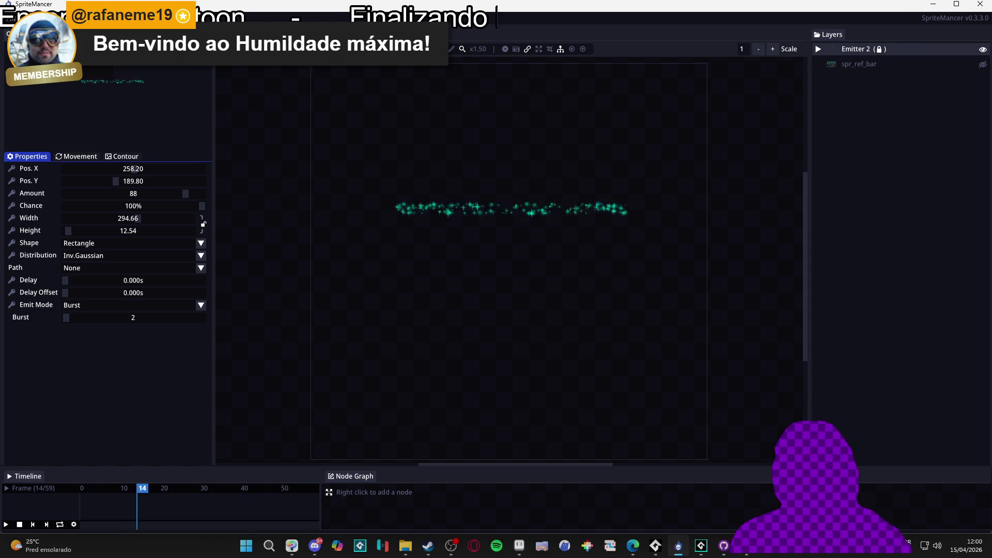
left_click(516, 48)
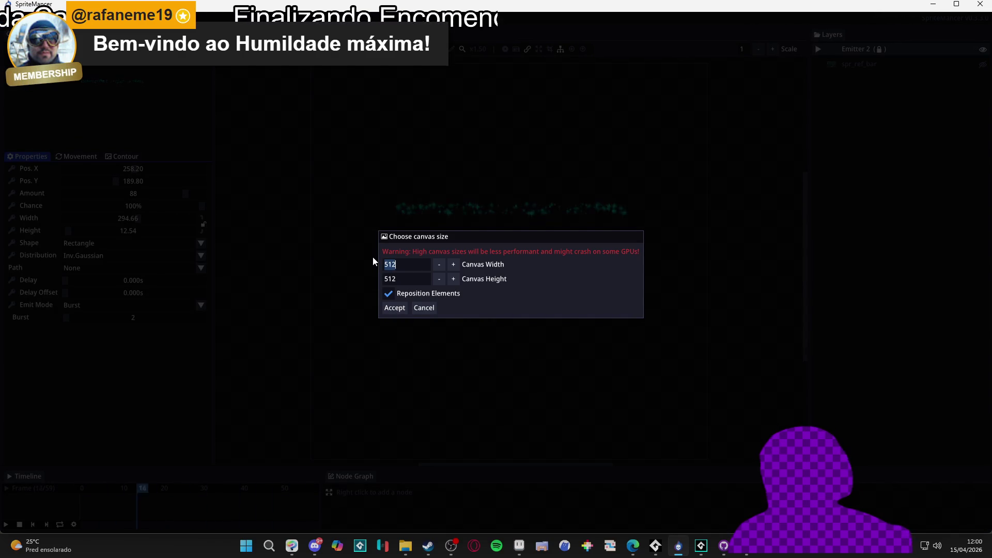
Resize the canvas to 512x300, leaving the export options unchanged.
key("Tab")
type("300")
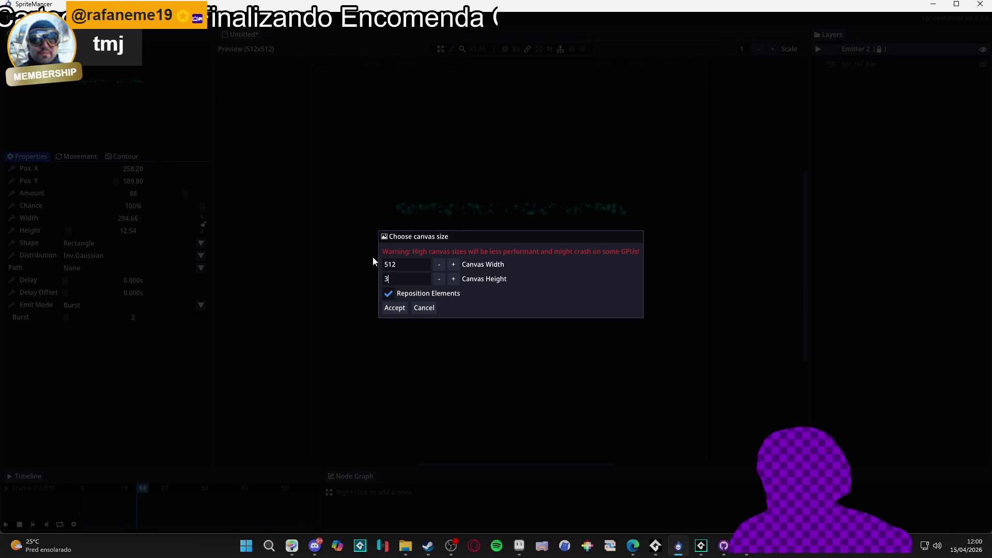
key("Return")
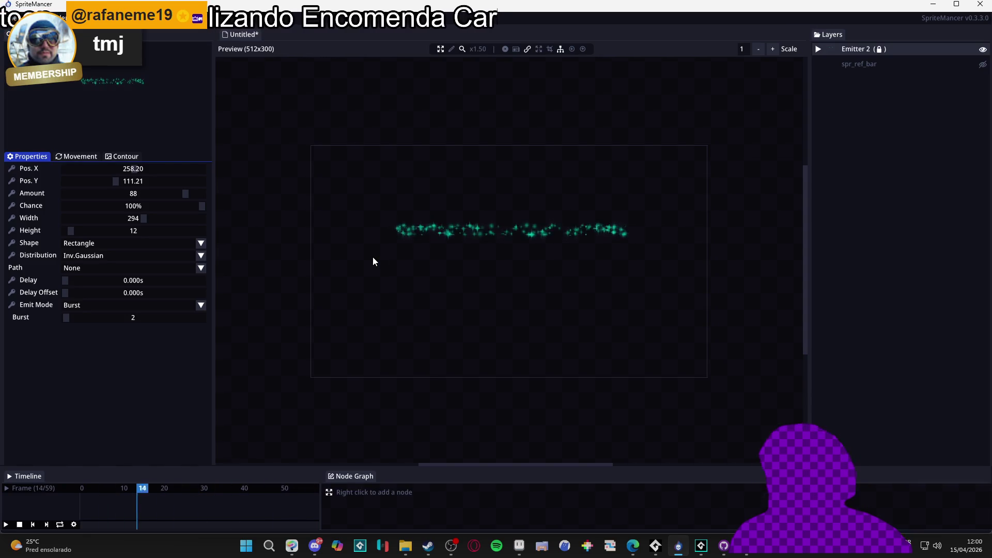
left_click(82, 19)
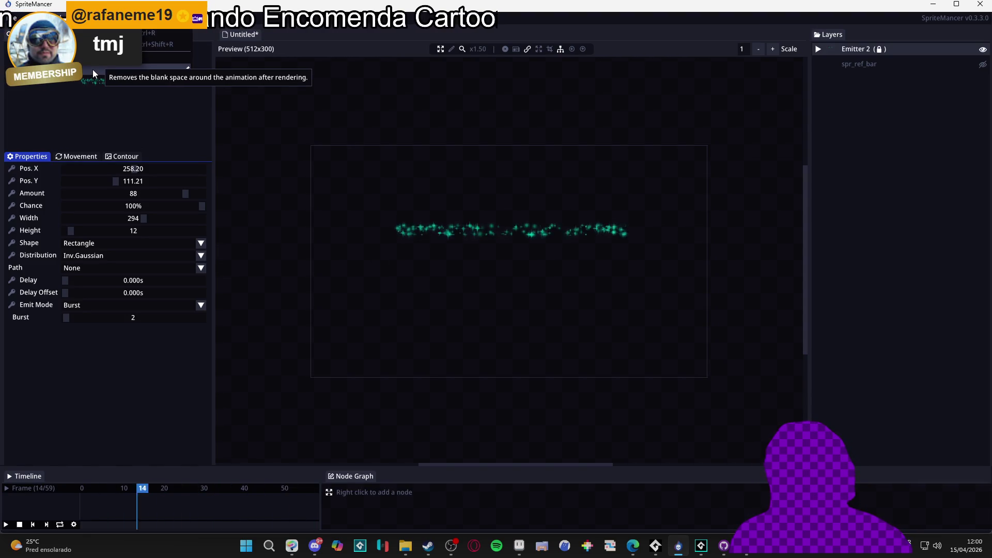
left_click(881, 60)
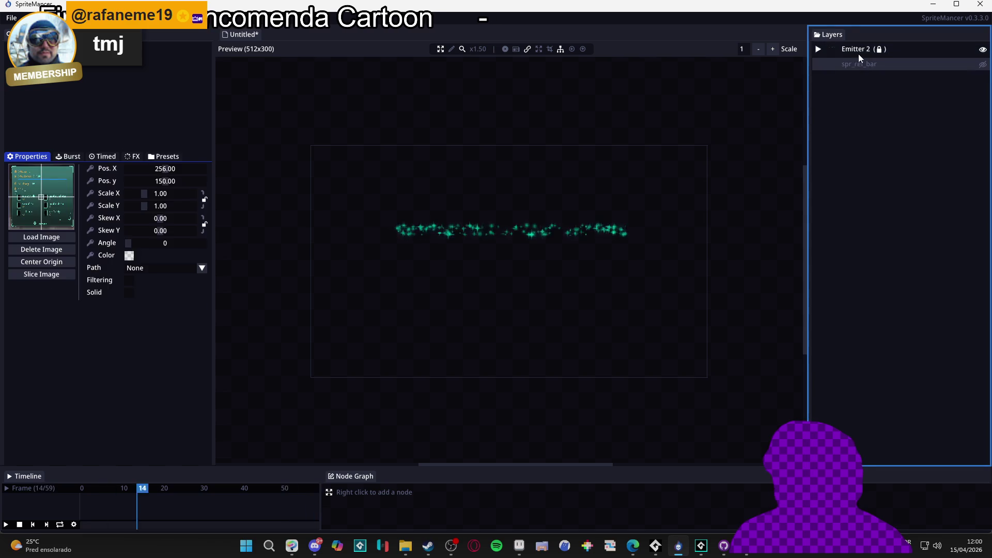
Unlock the Emitter 2 layer, then select spr_ref_bar to change its options.
right_click(868, 49)
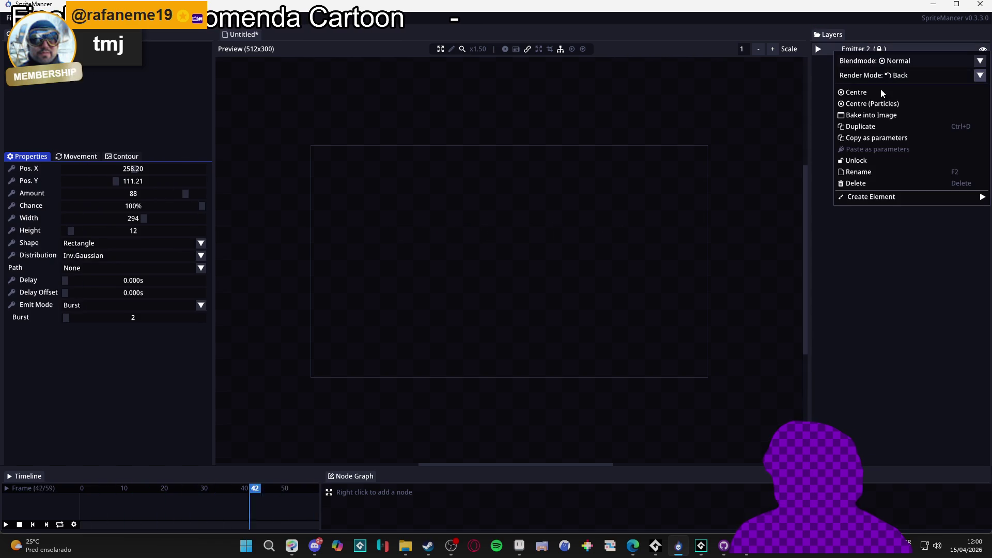
left_click(871, 161)
left_click(879, 61)
right_click(879, 61)
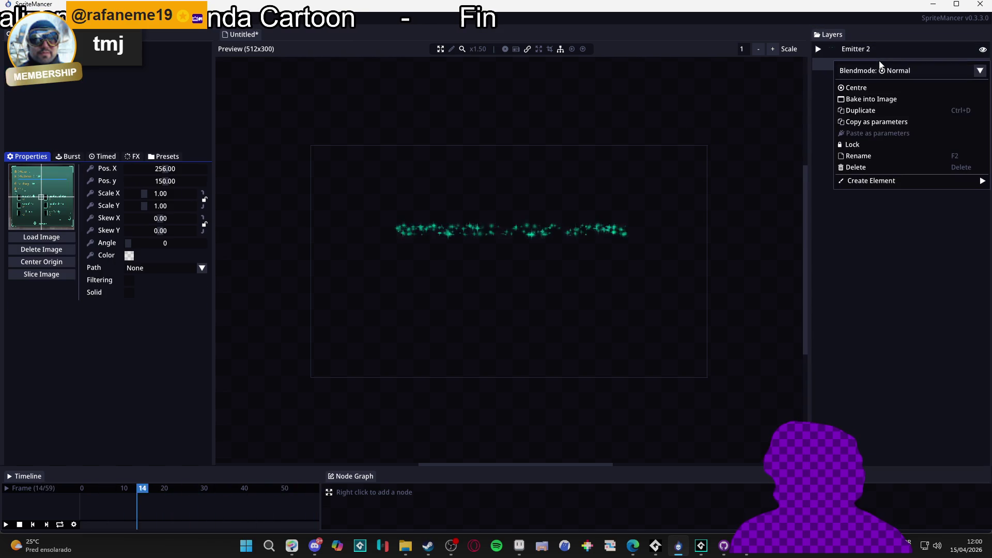
Lock spr_ref_bar and move Emitter 2 to about X 258, Y 143.67 near the canvas centre.
left_click(875, 141)
left_click(857, 51)
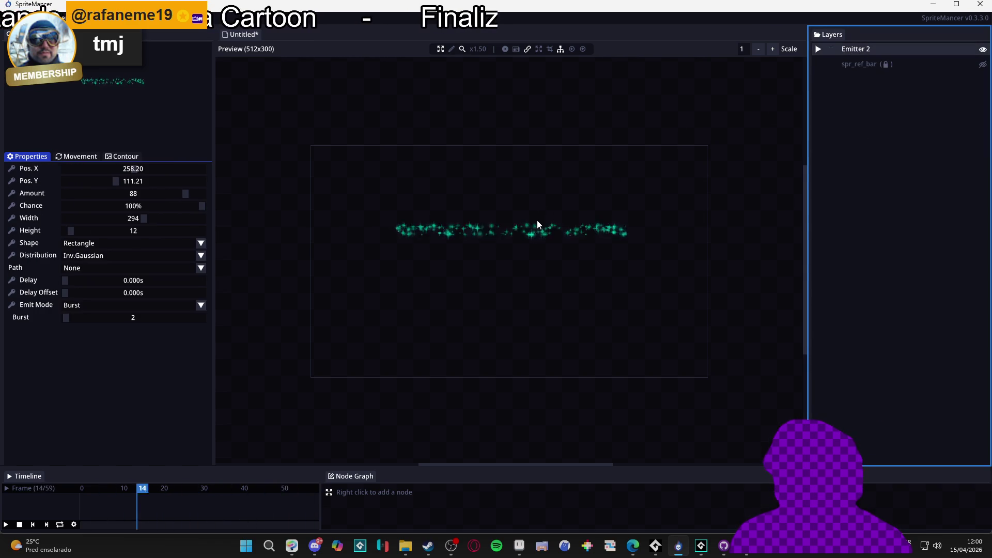
left_click(530, 291)
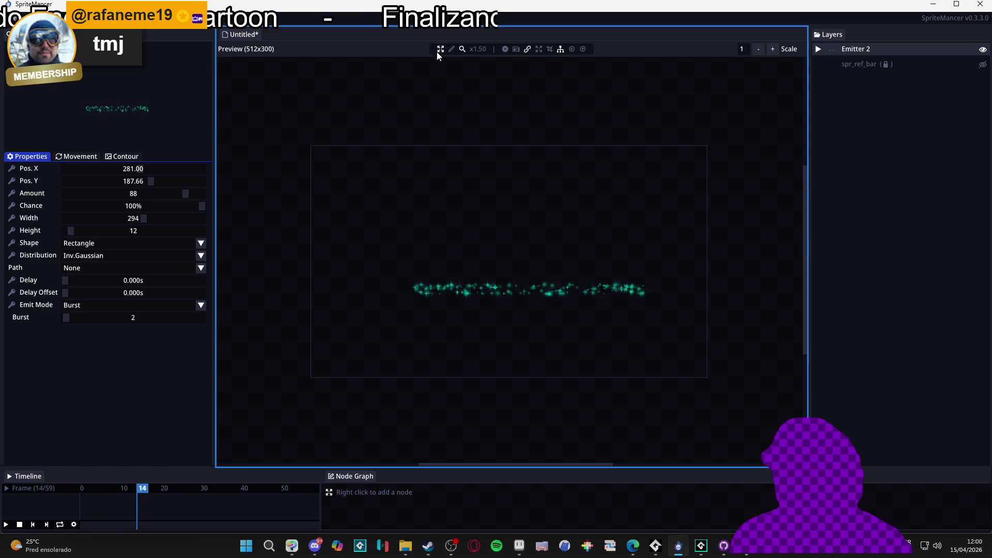
left_click(512, 284)
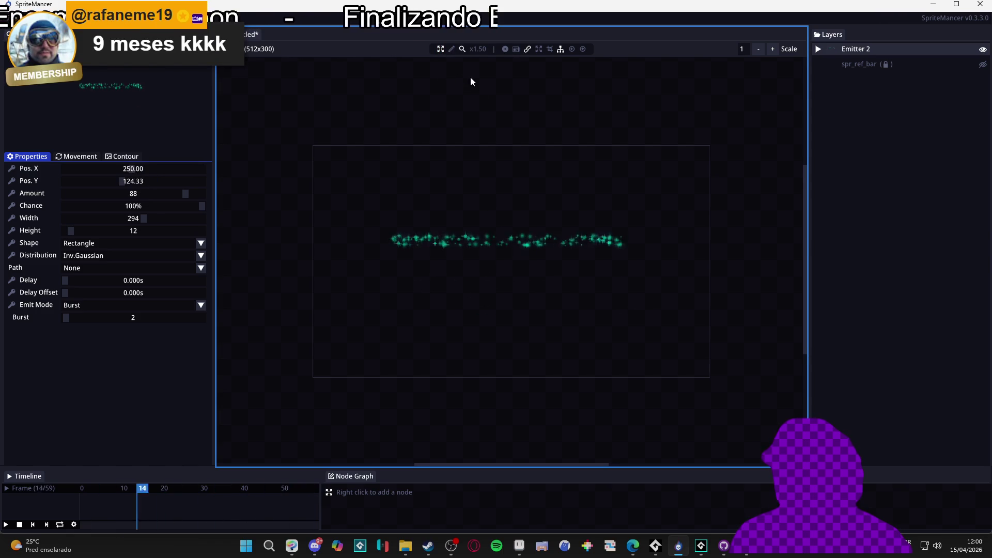
left_click(521, 270)
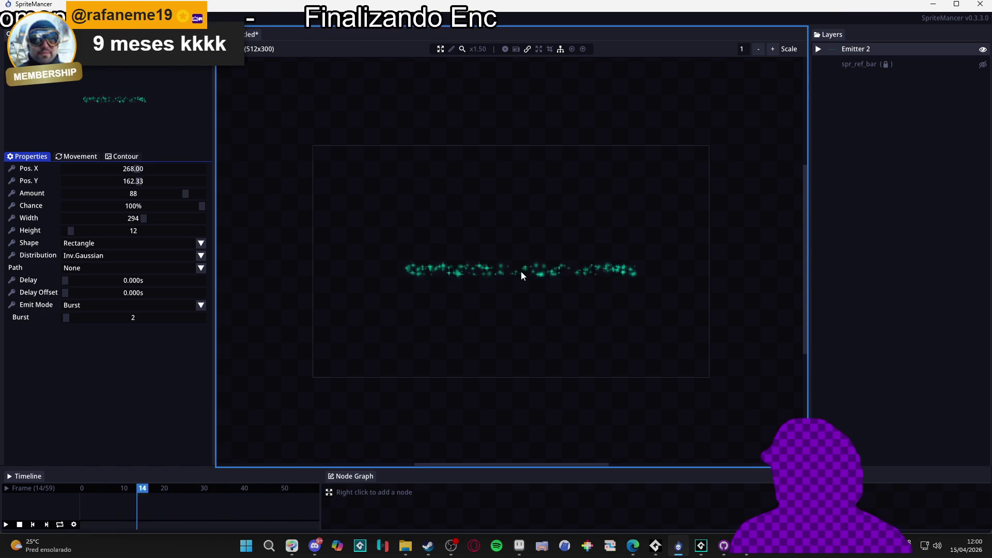
left_click(513, 257)
left_click(513, 256)
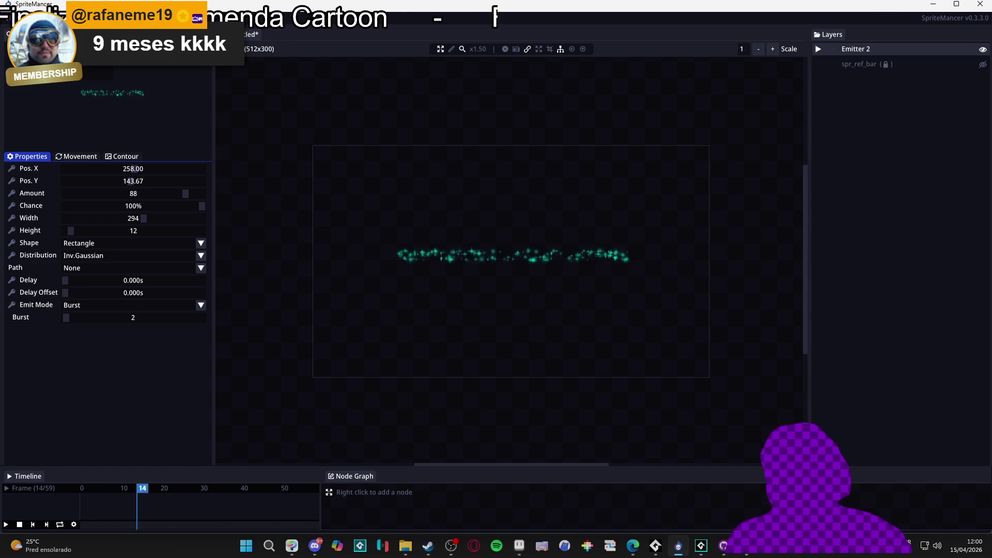
left_click(258, 48)
Change the canvas height to 150 for a 512x150 strip and render the sparkle animation.
double_click(401, 284)
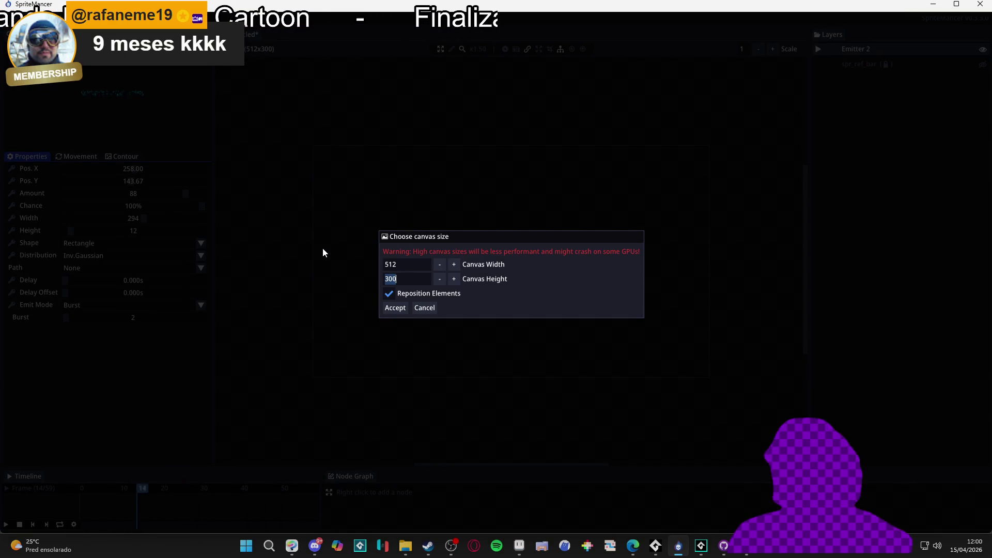
type("150")
key("Return")
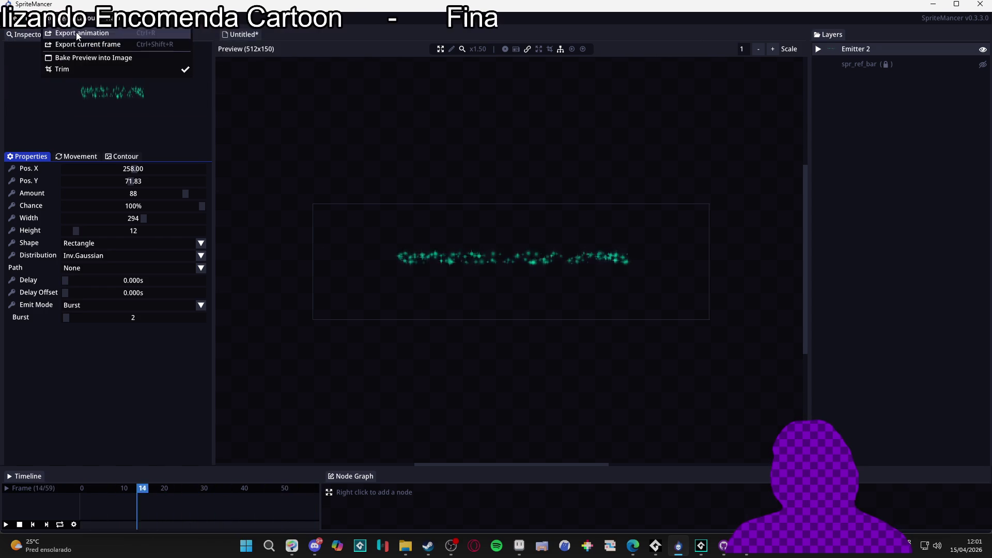
left_click(98, 31)
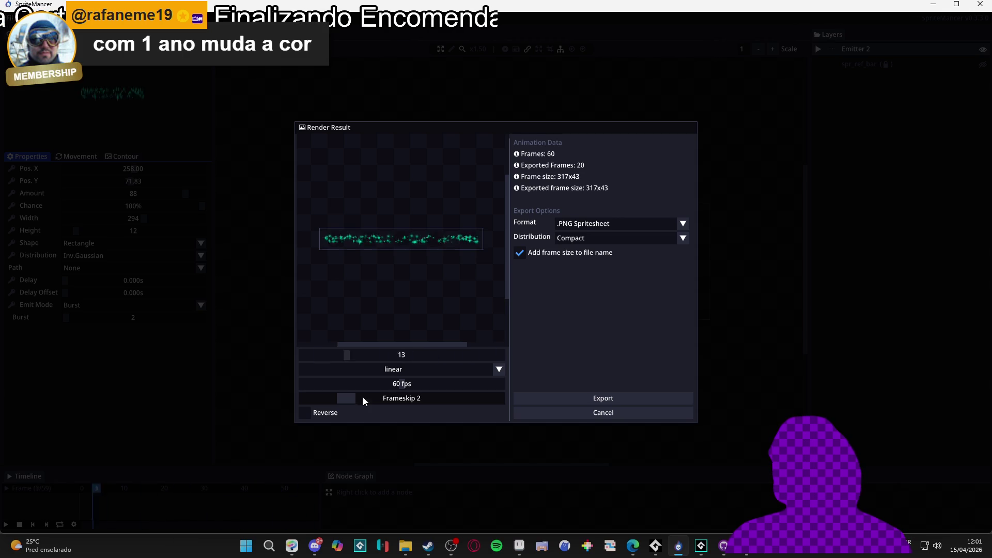
Choose individual PNG frames as the export format.
left_click(683, 224)
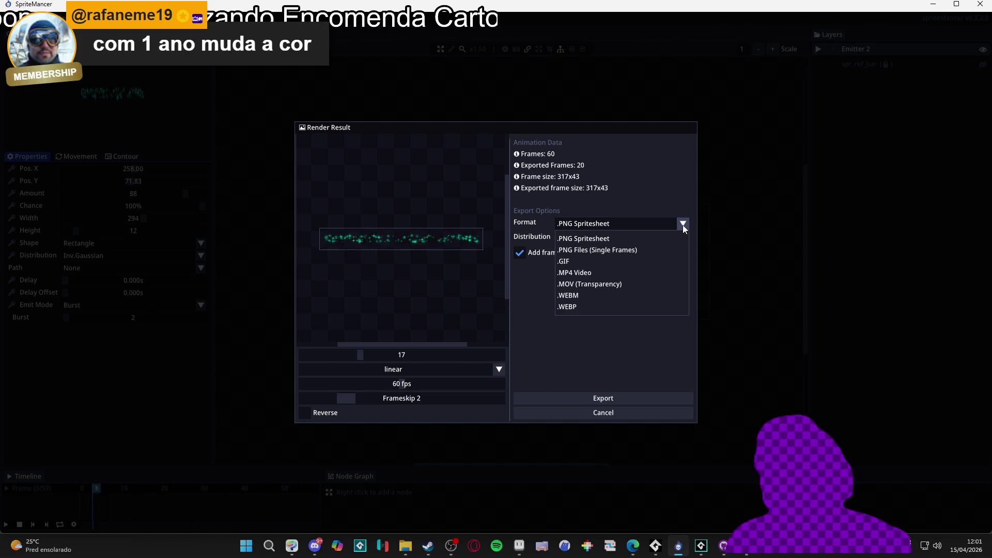
left_click(640, 249)
left_click(601, 397)
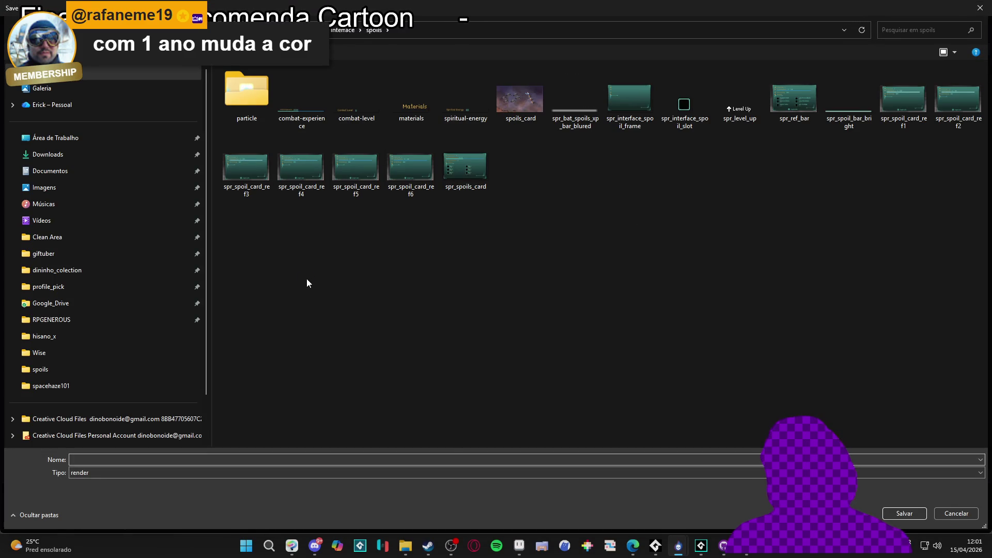
Create a rendered_parts folder inside spoils and save the frames there.
right_click(307, 283)
mouse_move(429, 426)
left_click(492, 423)
type("rendered_parts")
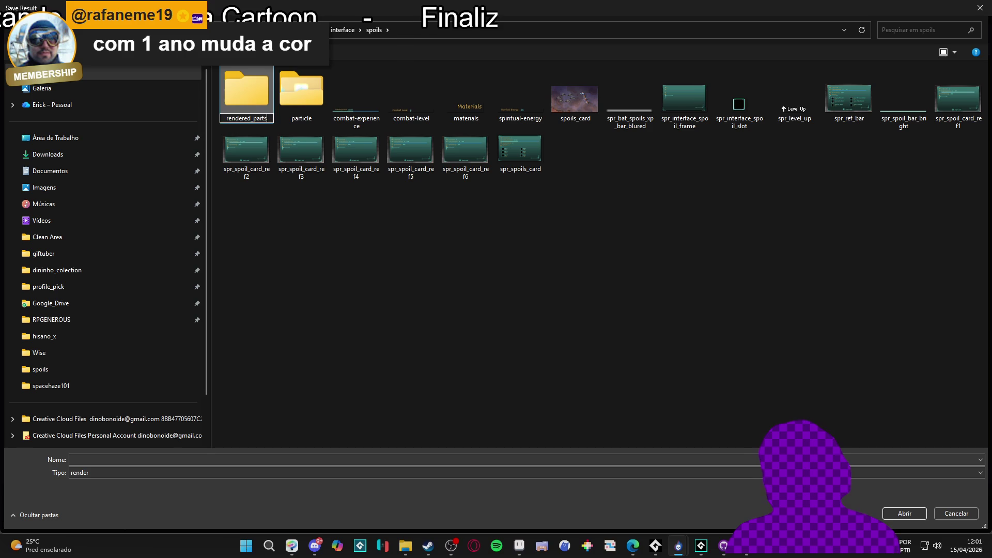
key("Return")
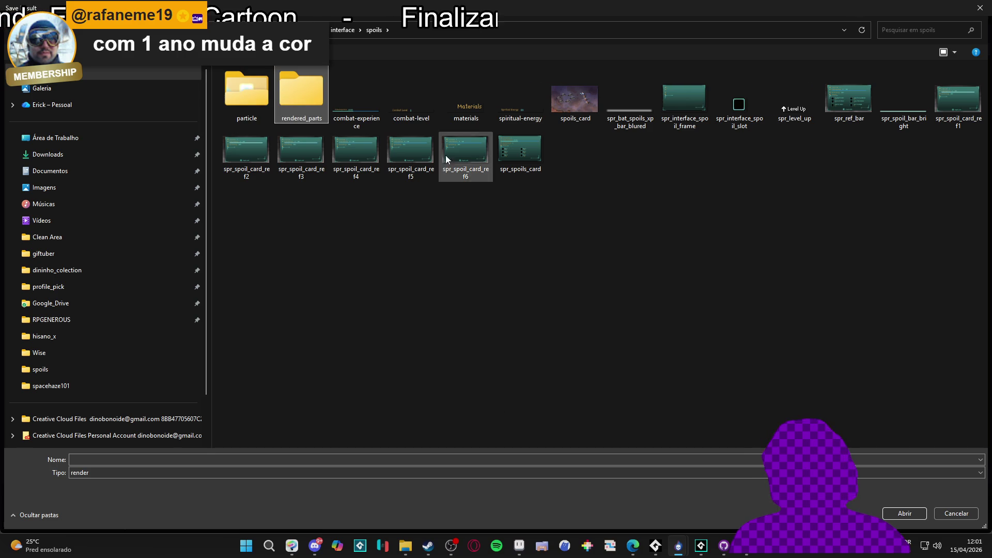
double_click(304, 93)
type("rendered_p")
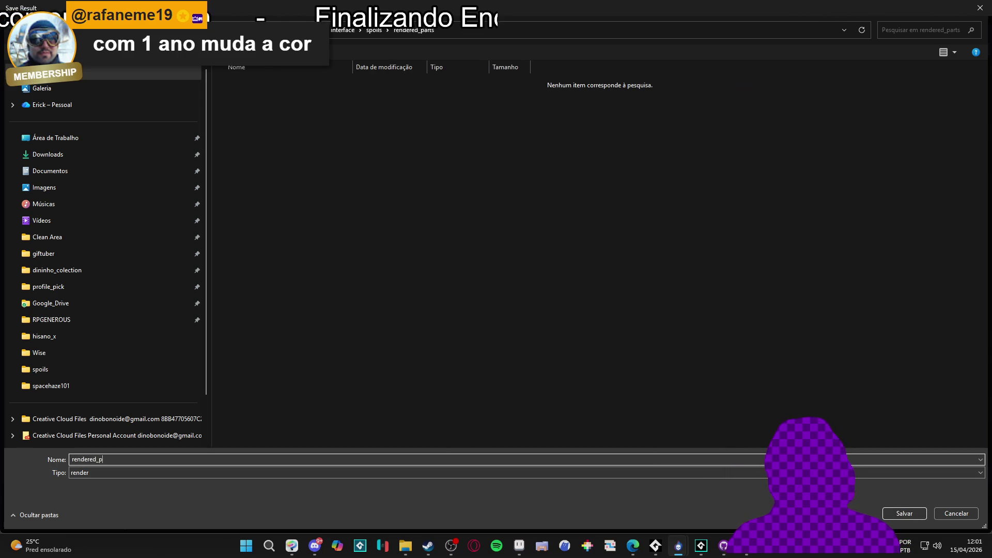
type("a")
key("Return")
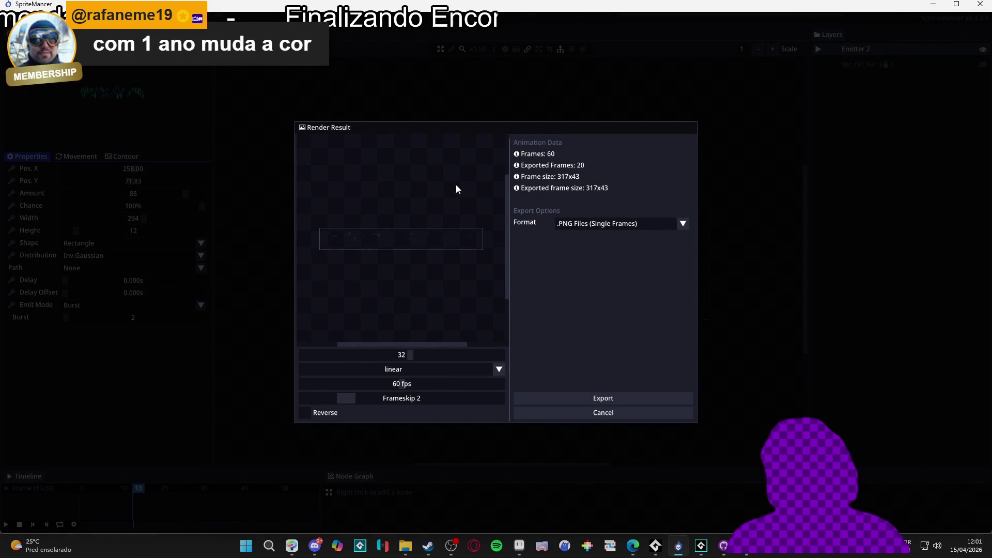
key("alt+Tab")
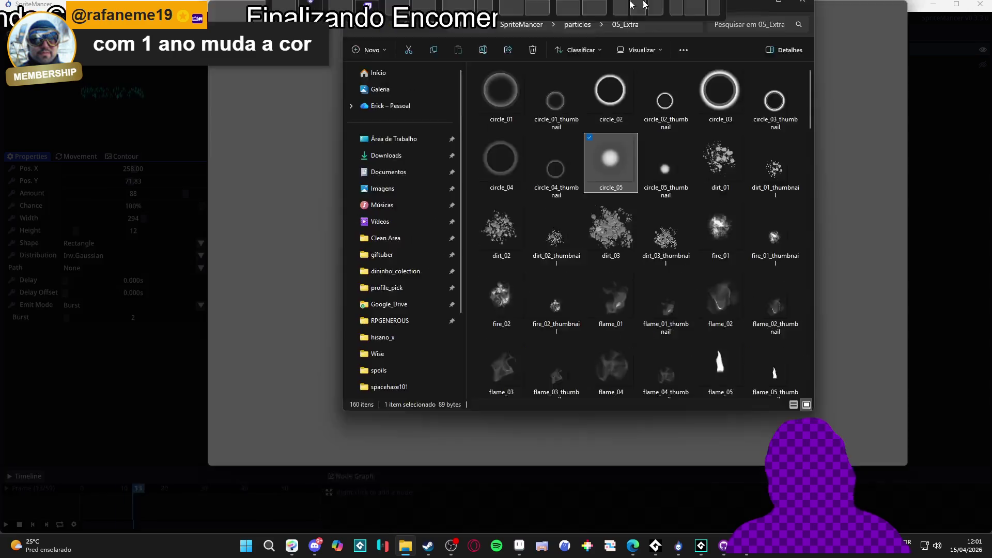
Navigate from the Desktop through Clean Area into the RPGENEROUS project folder.
left_click(49, 143)
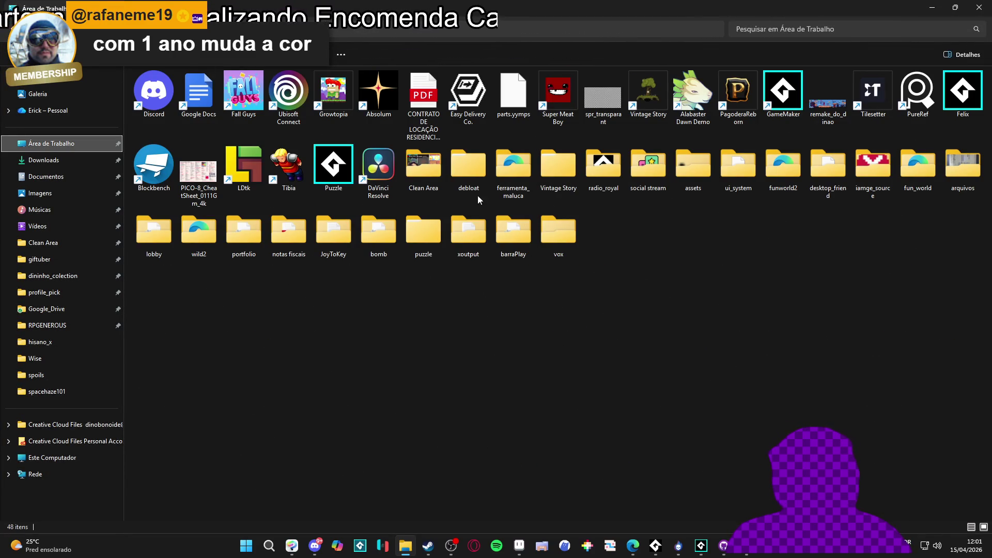
left_click(599, 176)
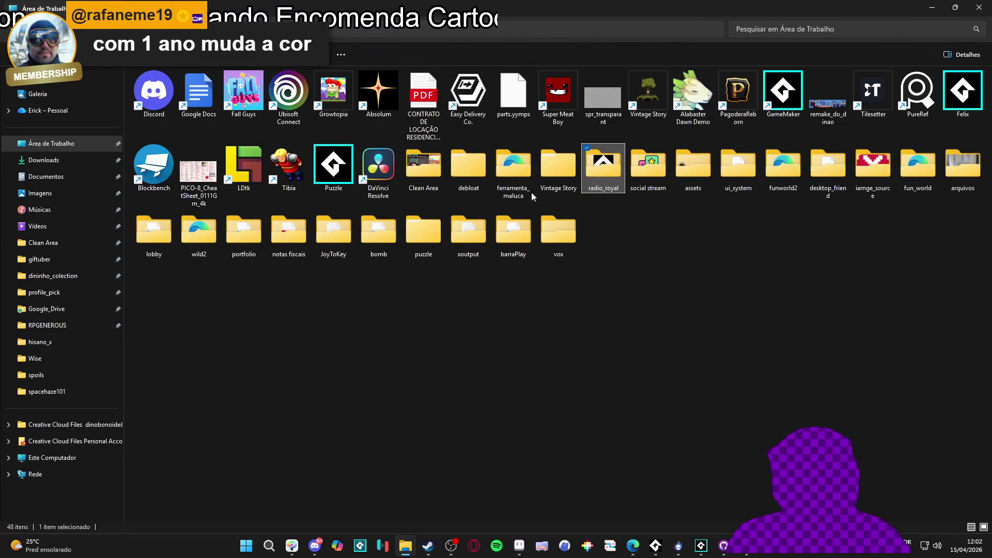
left_click(68, 242)
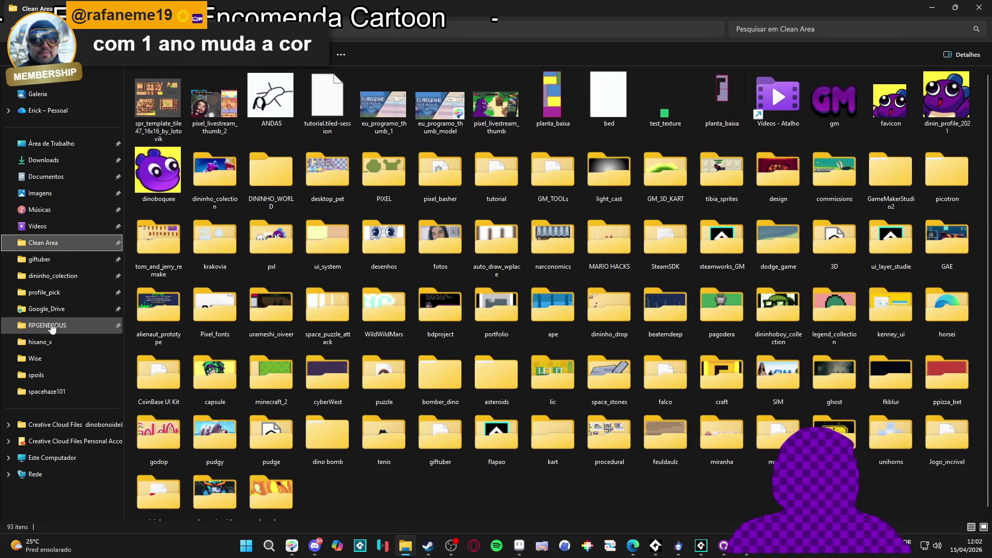
left_click(49, 325)
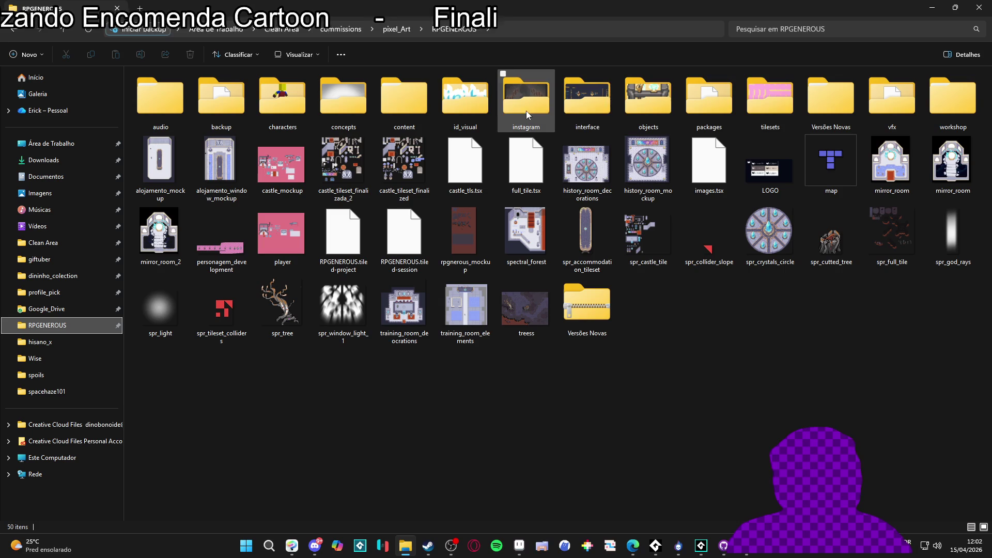
double_click(764, 101)
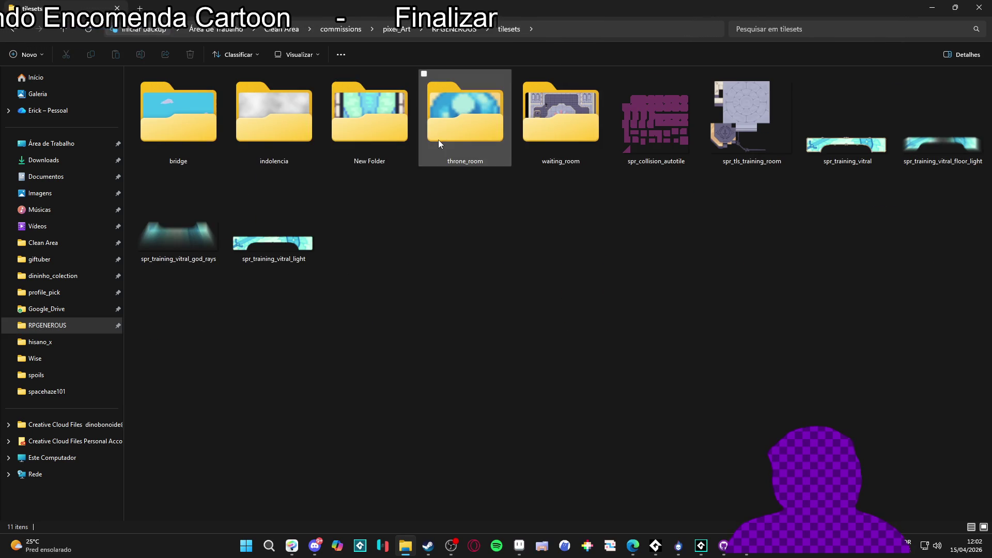
left_click(262, 141)
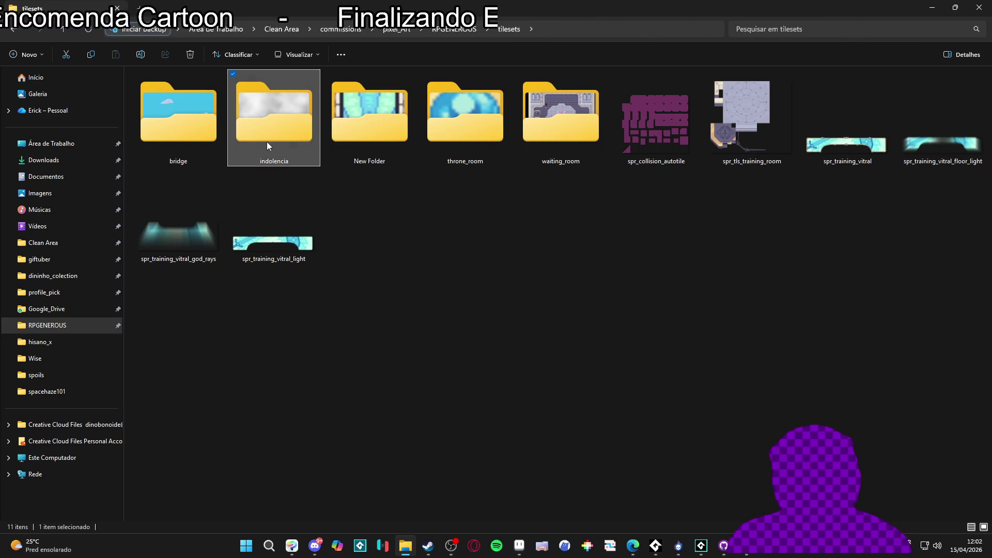
left_click(446, 38)
left_click(441, 60)
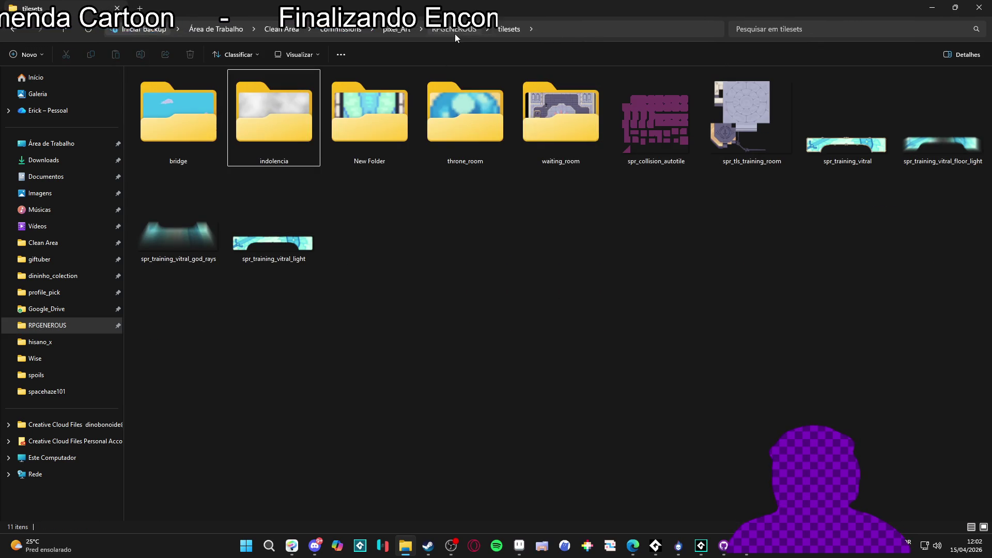
left_click(454, 29)
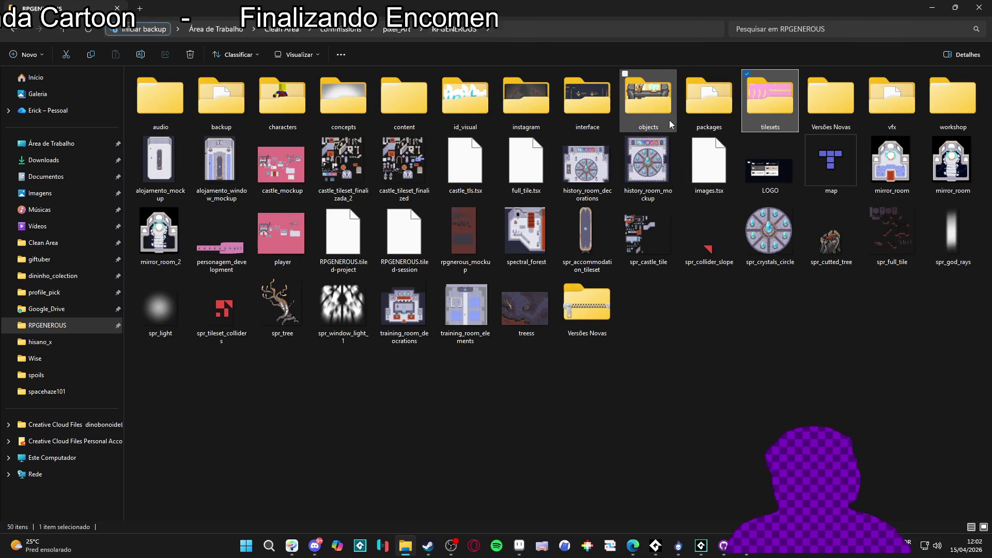
Open interface › spoils › rendered_parts, then bring Aseprite to the front.
double_click(560, 106)
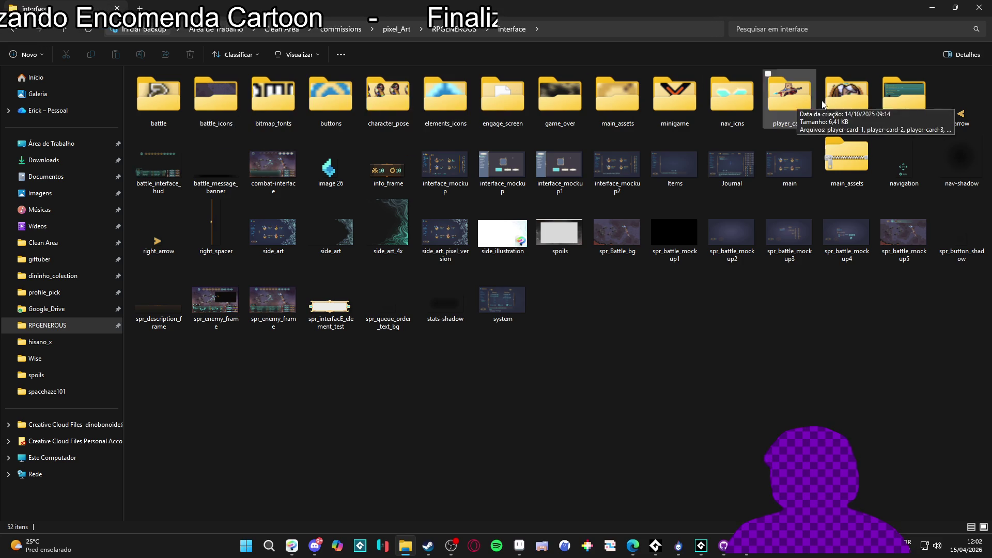
double_click(906, 94)
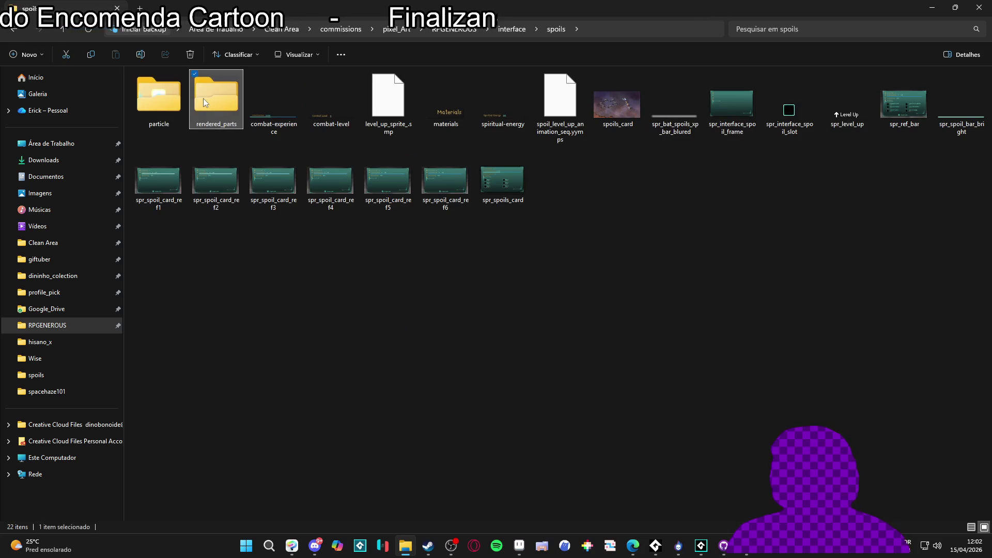
double_click(204, 102)
left_click(519, 545)
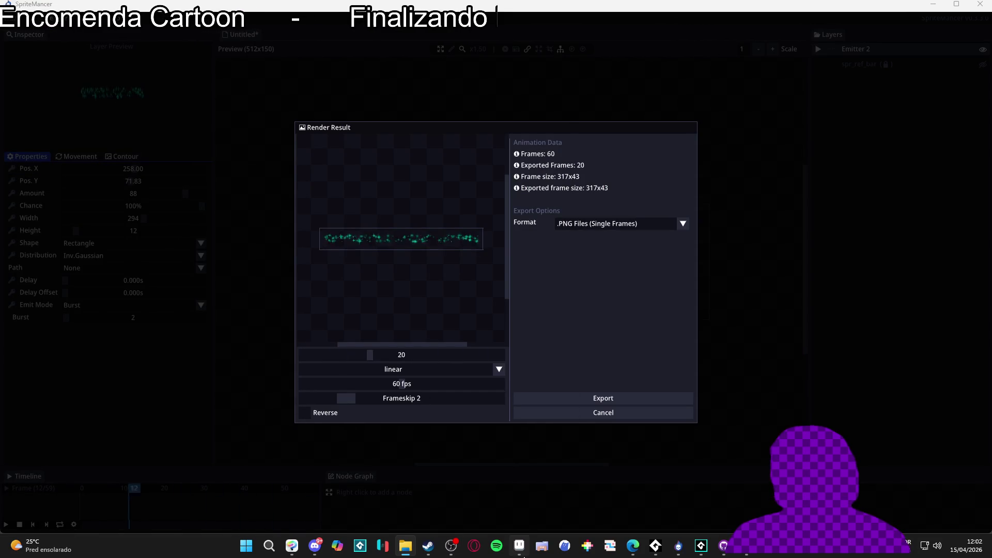
left_click(453, 503)
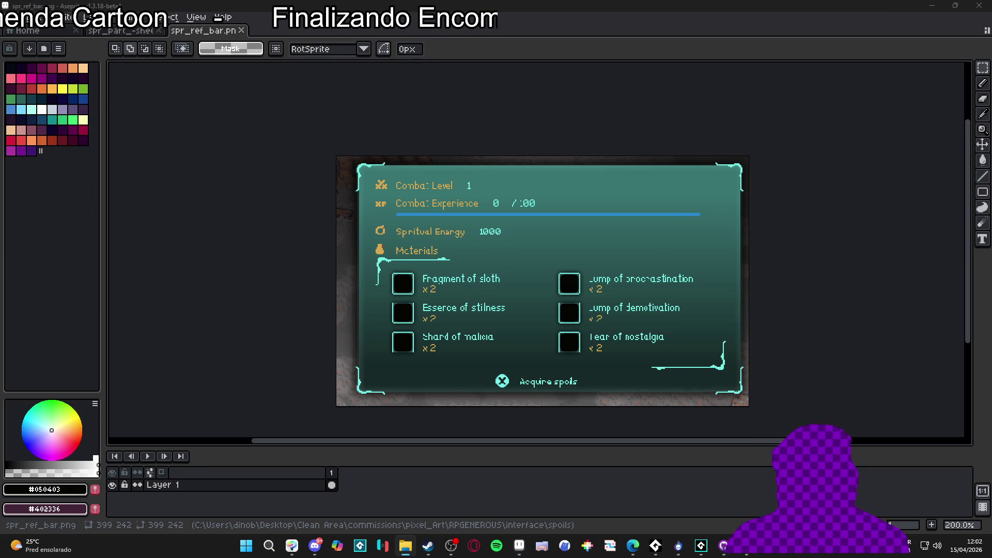
Load the rendered_part PNGs into Aseprite as one animation and preview it.
left_click_drag(375, 61, 417, 49)
left_click(463, 350)
left_click(148, 457)
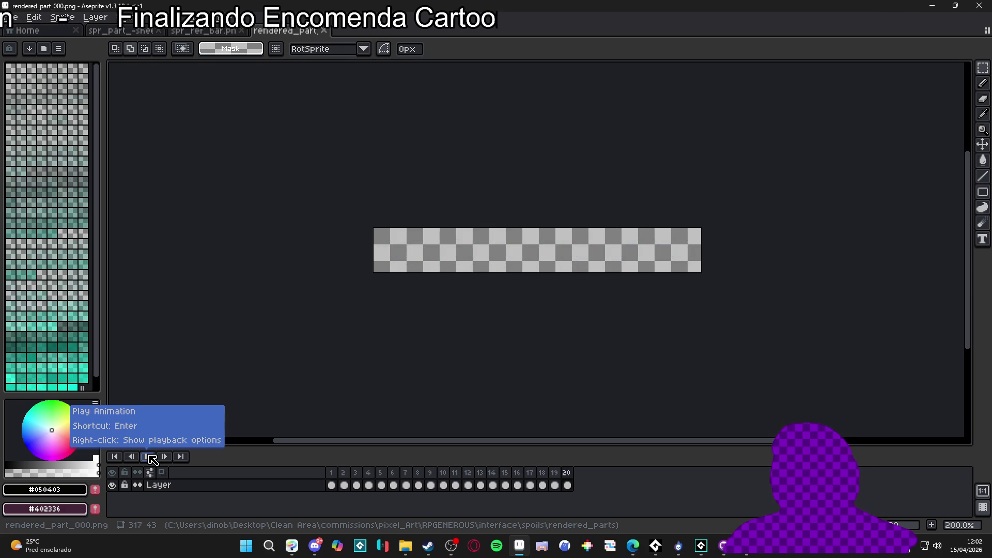
scroll(547, 255, "up", 1)
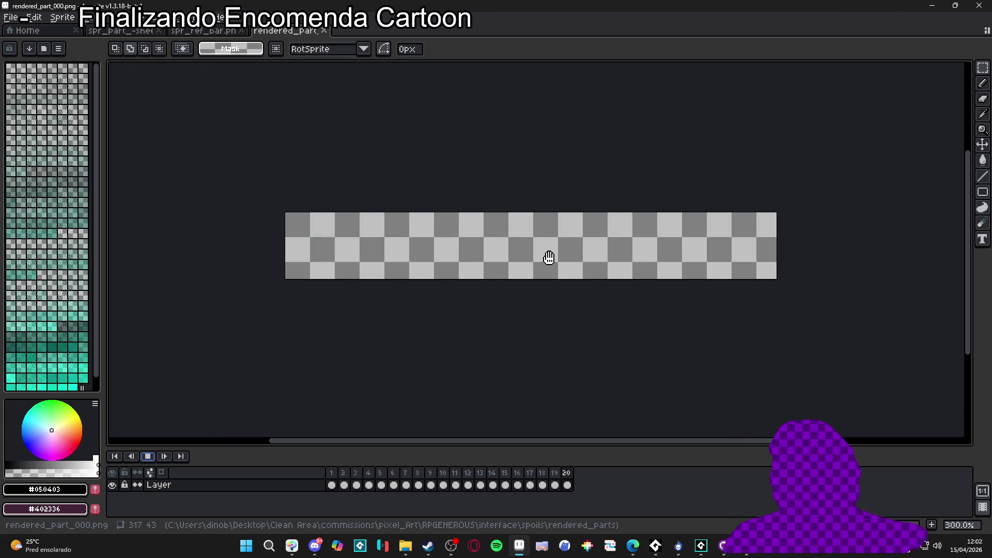
left_click(156, 456)
Set all 20 frames to 50 ms, replay the animation, and add a new layer.
left_click(128, 17)
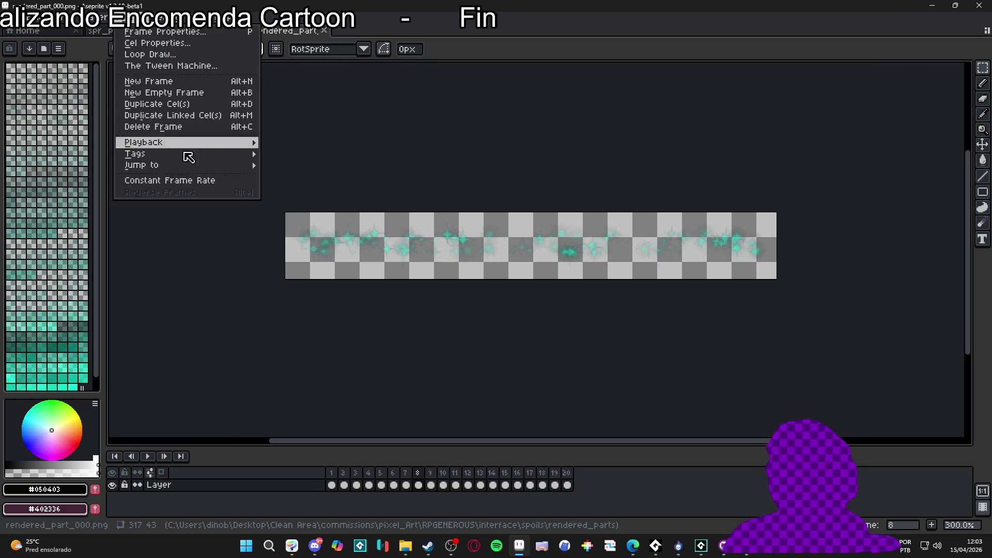
key("p")
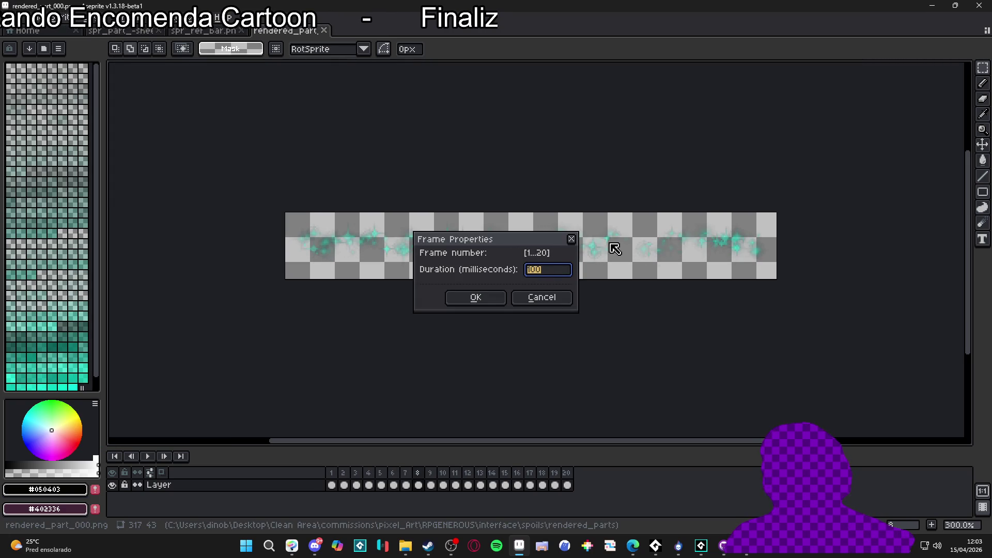
type("50")
key("Return")
left_click(148, 456)
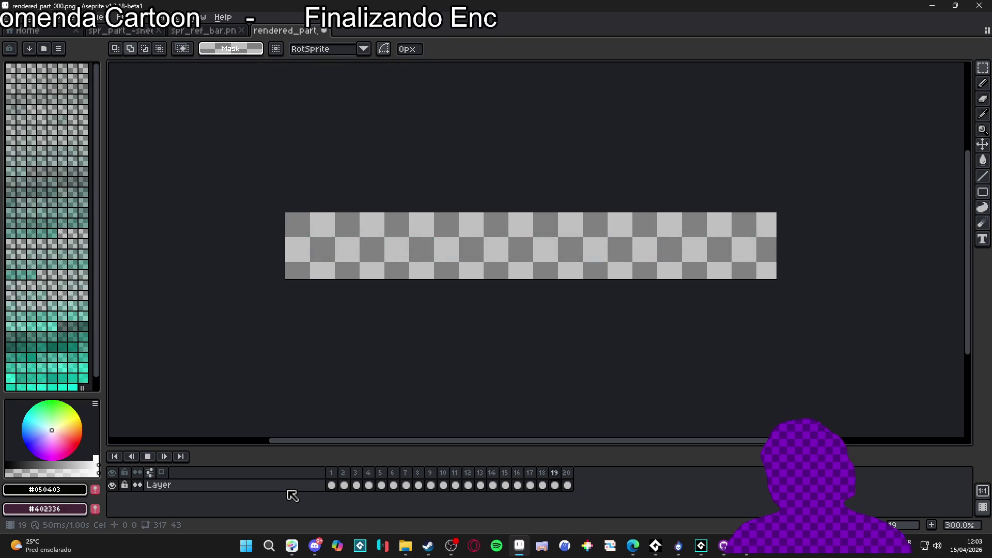
key("shift+n")
Move Layer 1 under the sparkles, switch palette preset, and pick dark maroon with the fill tool.
left_click_drag(291, 485, 304, 511)
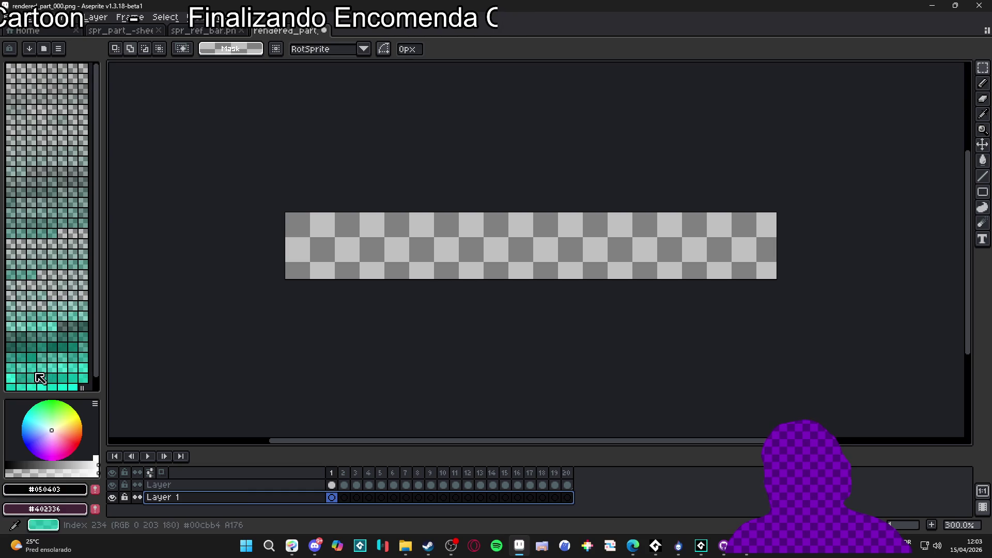
scroll(39, 380, "up", 1)
left_click(65, 17)
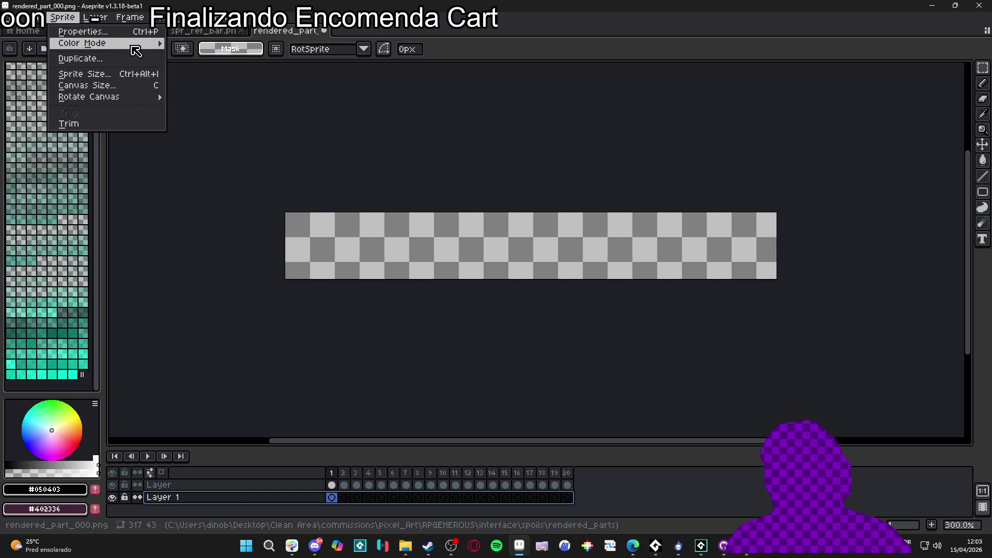
left_click(44, 48)
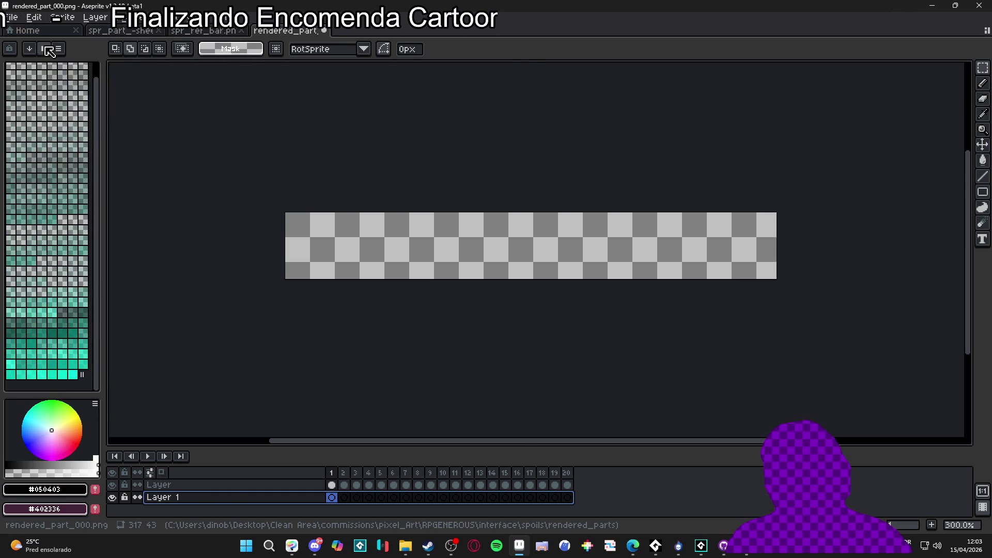
left_click(44, 48)
left_click(221, 193)
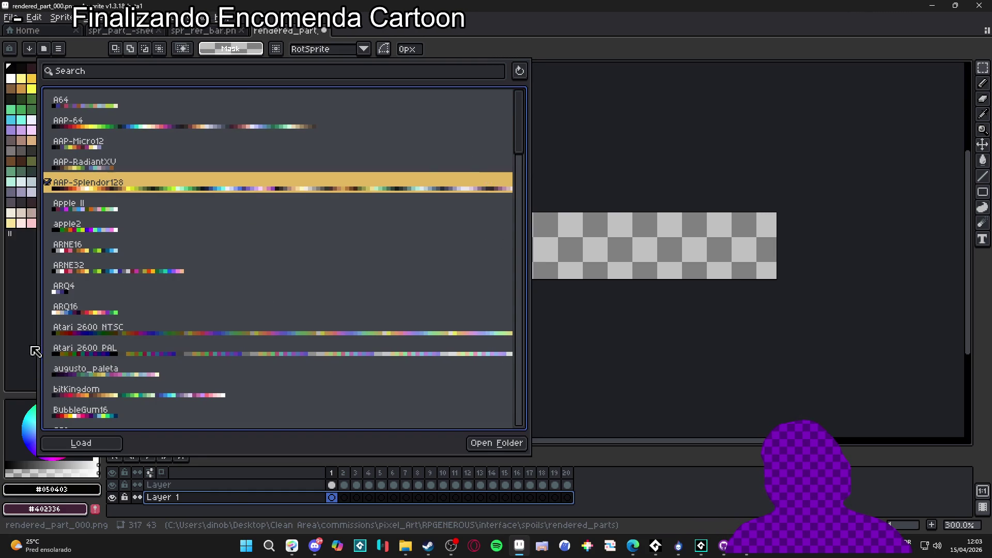
left_click(36, 276)
left_click(31, 203)
key("g")
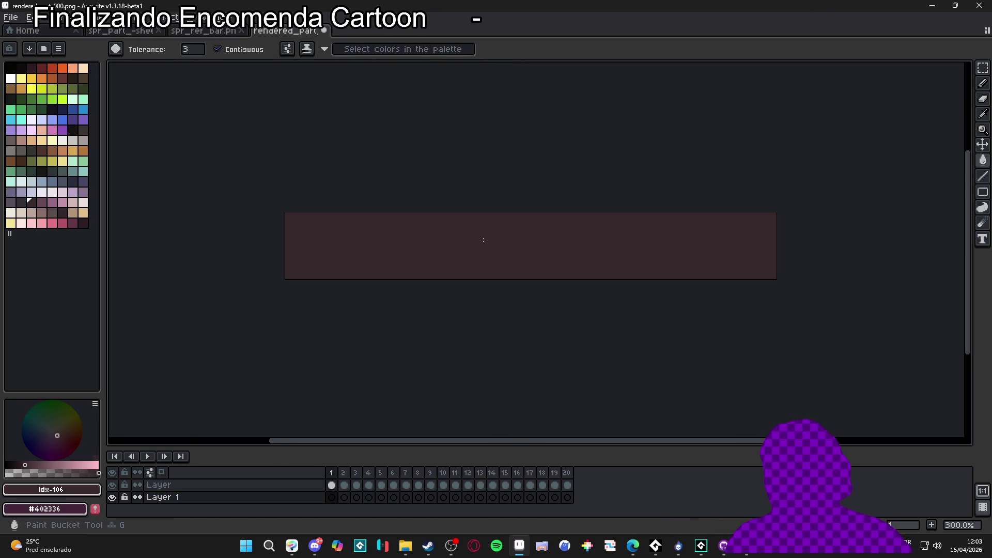